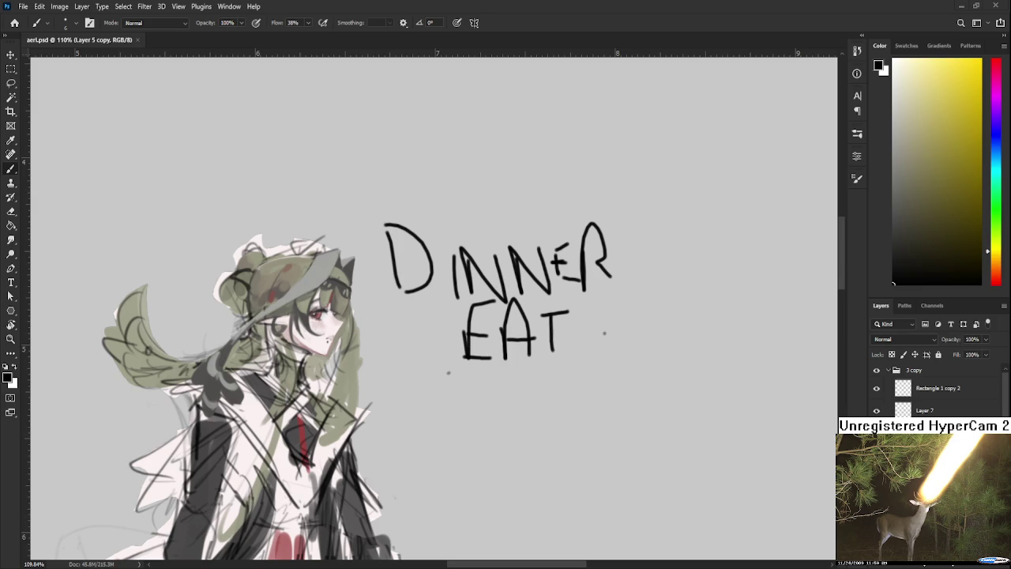
Step: Lasso-select and delete the 'DINNER EAT' lettering beside the character, then reframe the head
key(l)
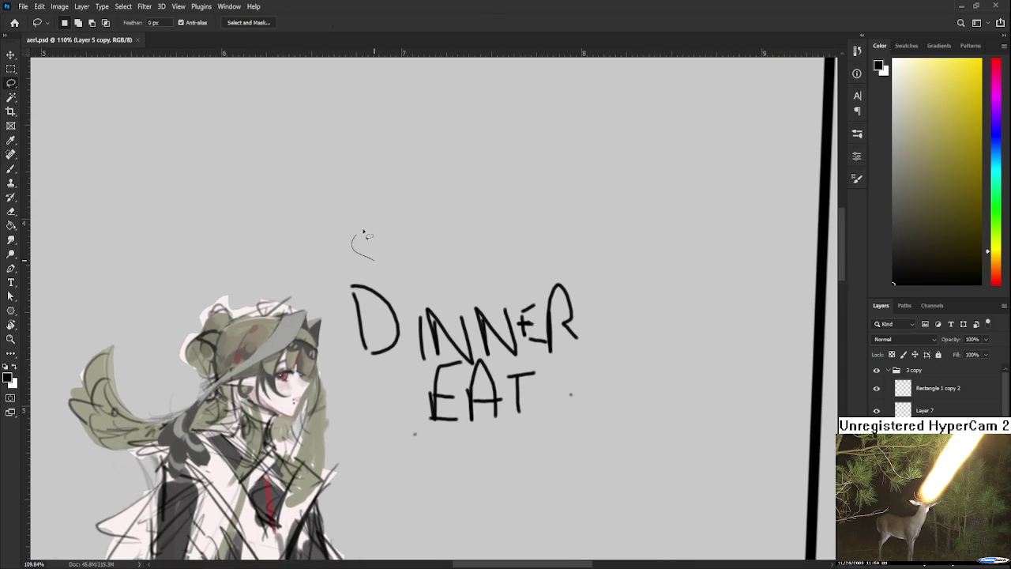
drag(353, 244, 330, 265)
key(Delete)
key(ctrl+d)
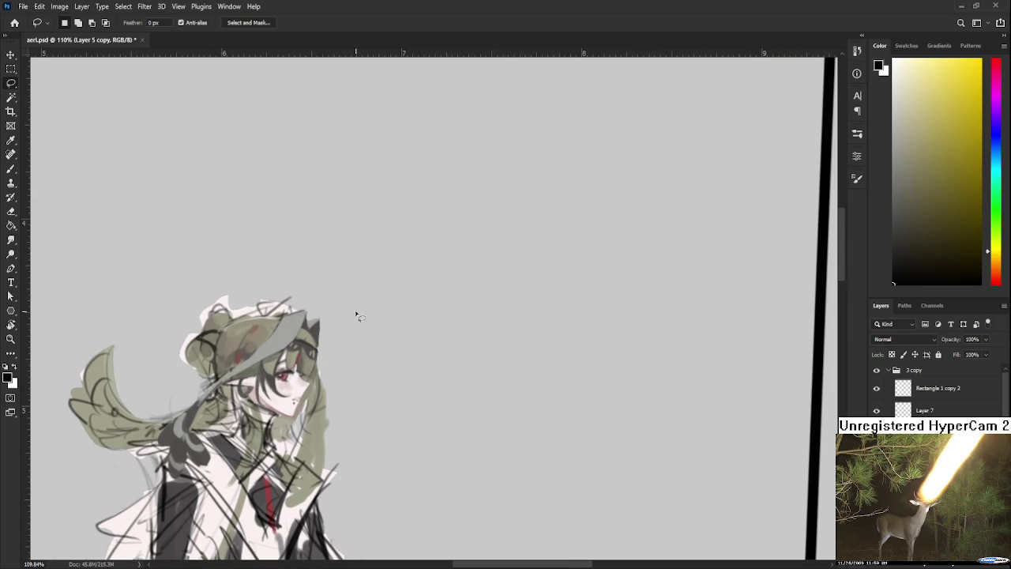
key(ctrl+z)
key(ctrl+z)
mouse_move(326, 300)
mouse_down()
mouse_move(374, 480)
mouse_move(327, 300)
mouse_up()
key(Delete)
key(ctrl+d)
drag(367, 406, 437, 345)
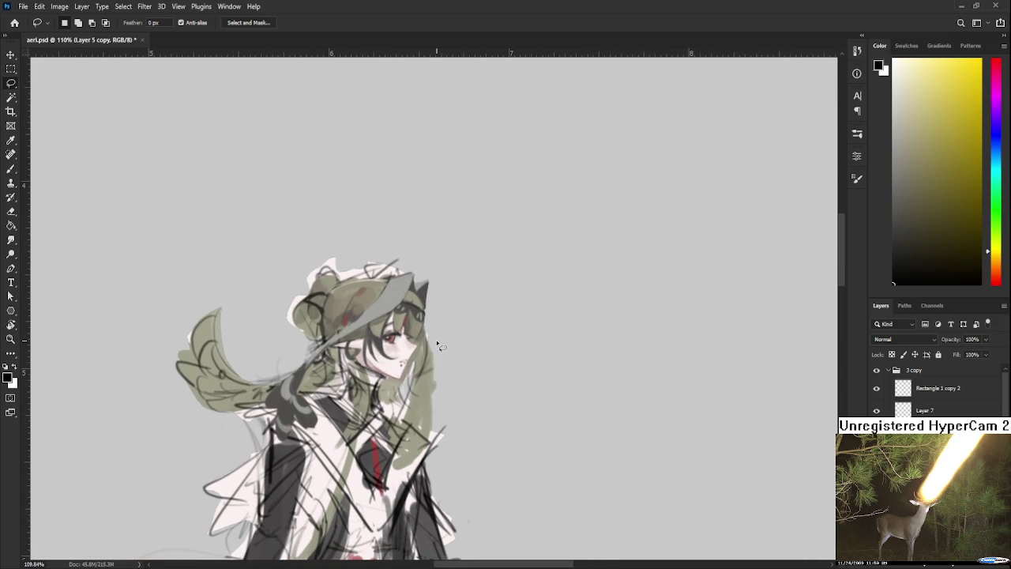
drag(437, 345, 450, 406)
Step: Sample grey-olive, green and darker tones from the hat with the Brush
key(b)
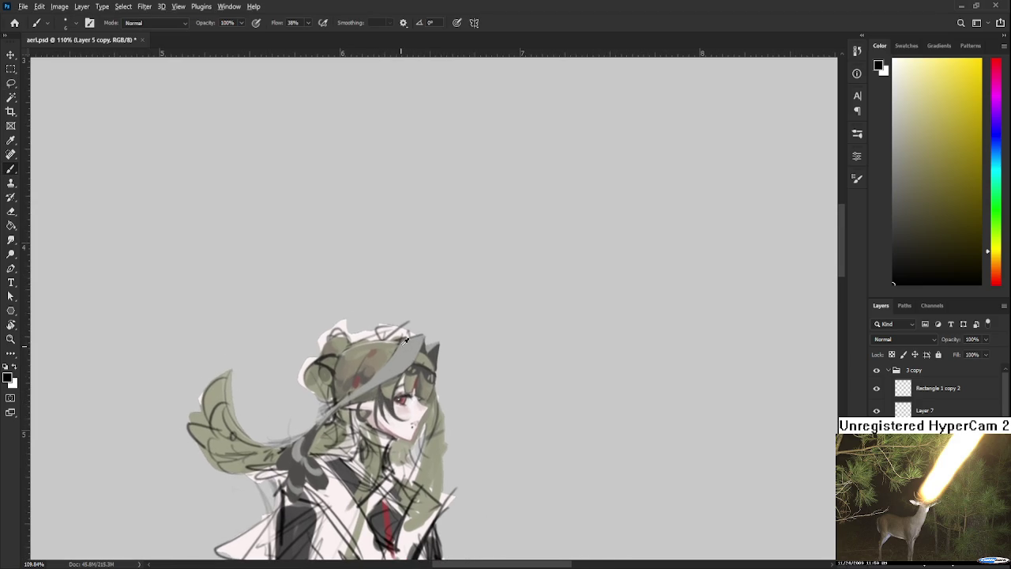
alt+click(397, 366)
alt+click(331, 375)
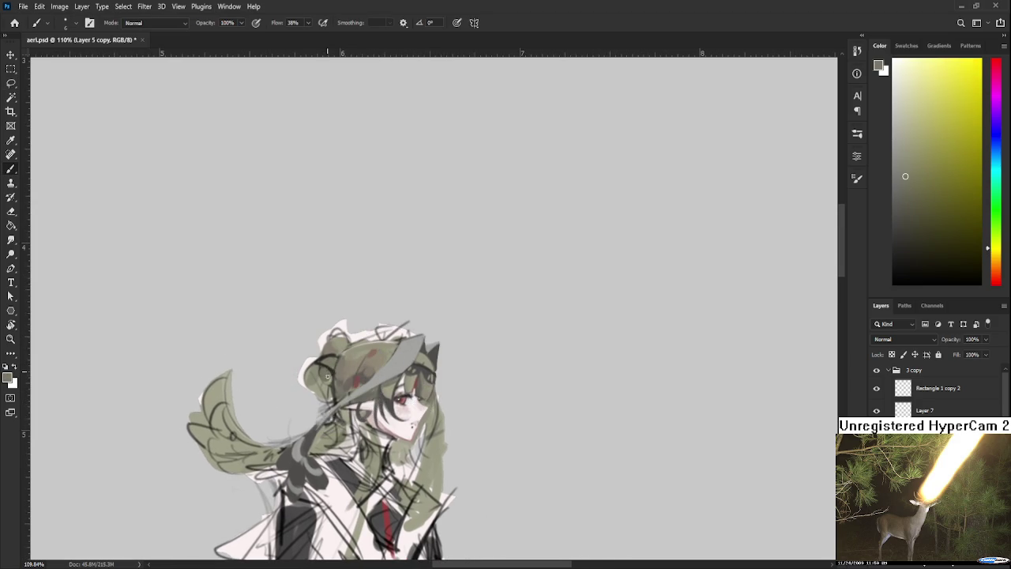
alt+click(328, 381)
alt+click(331, 383)
alt+click(319, 373)
alt+click(330, 371)
alt+click(321, 372)
alt+click(332, 376)
alt+click(332, 379)
scroll(331, 359, up, 1)
scroll(348, 351, up, 1)
scroll(357, 345, up, 1)
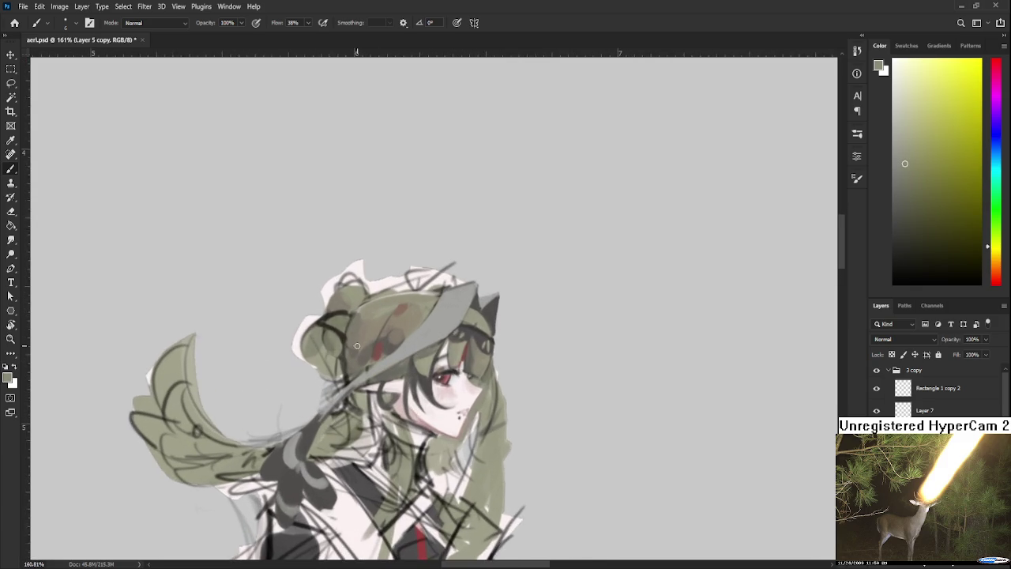
Step: Paint muted red accents along the hat's left edge, then resample the hat's olive
drag(357, 345, 395, 420)
mouse_move(372, 352)
alt+mouse_down()
mouse_move(421, 423)
mouse_move(403, 397)
alt+mouse_up()
drag(366, 442, 377, 447)
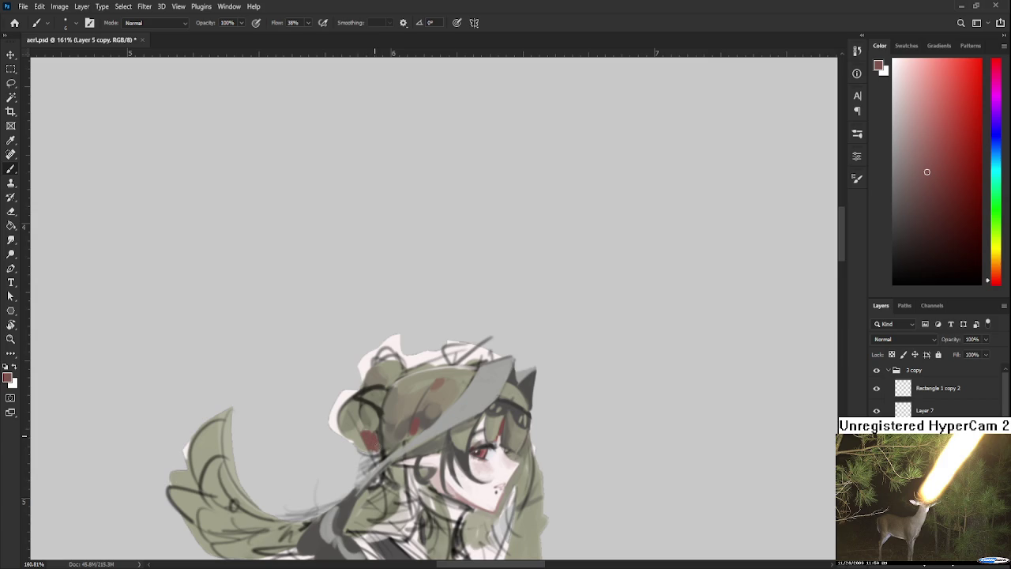
alt+click(361, 425)
alt+click(370, 423)
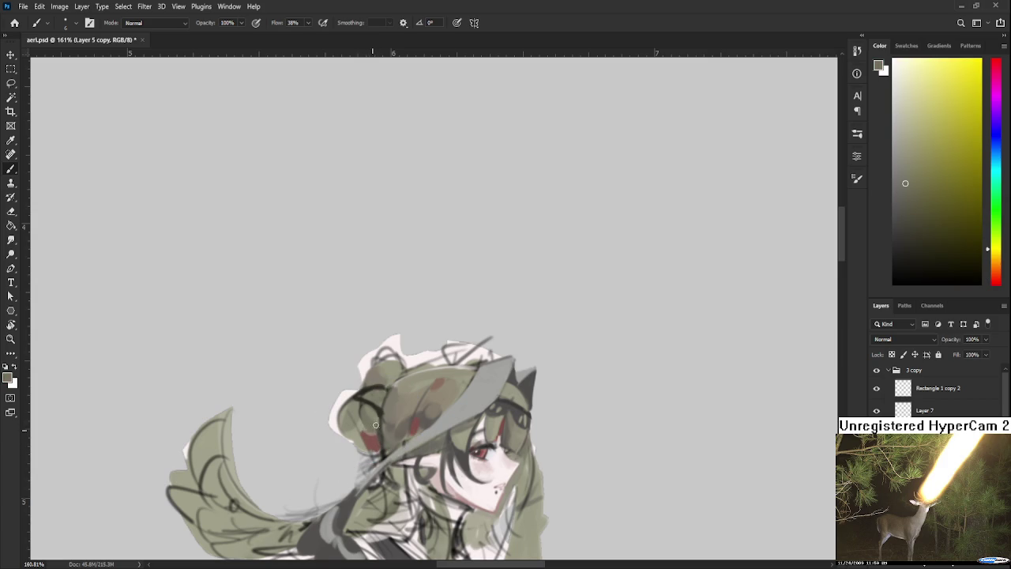
alt+click(368, 372)
drag(363, 383, 373, 403)
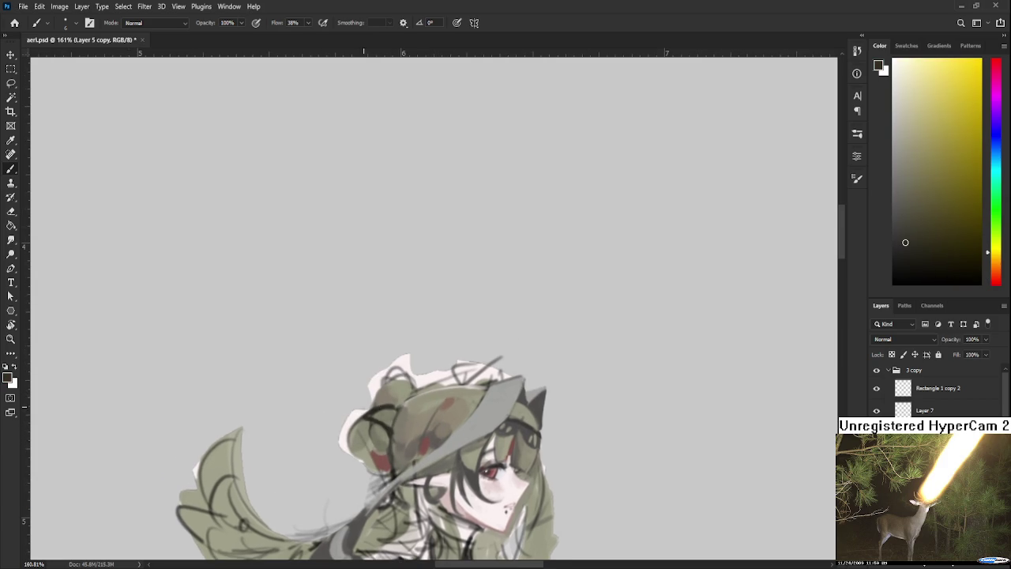
Step: Erase the white tip and dark sketch strokes from the top of the hat
key(e)
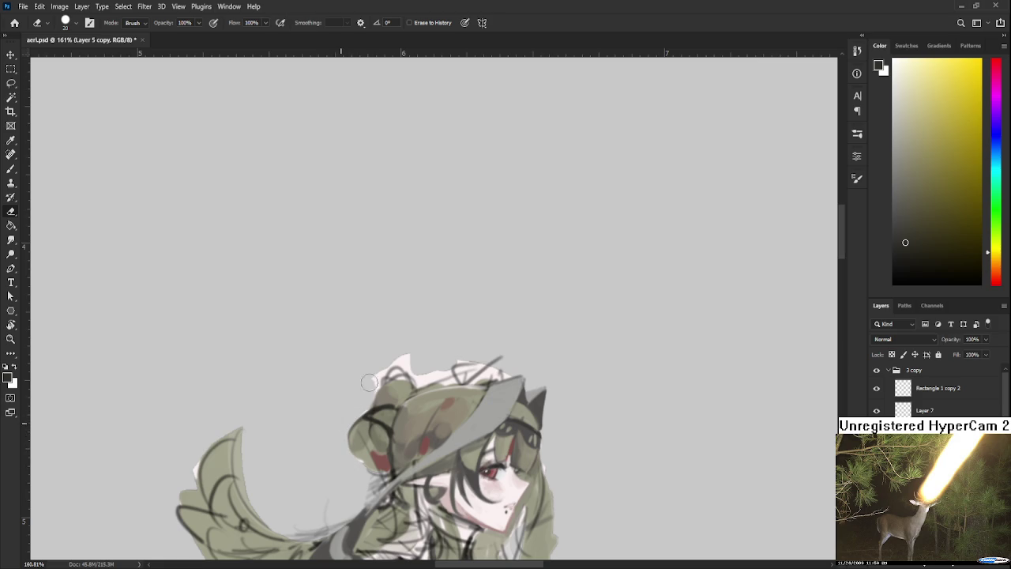
mouse_move(396, 365)
mouse_down()
mouse_move(407, 352)
mouse_move(443, 365)
mouse_move(405, 294)
mouse_up()
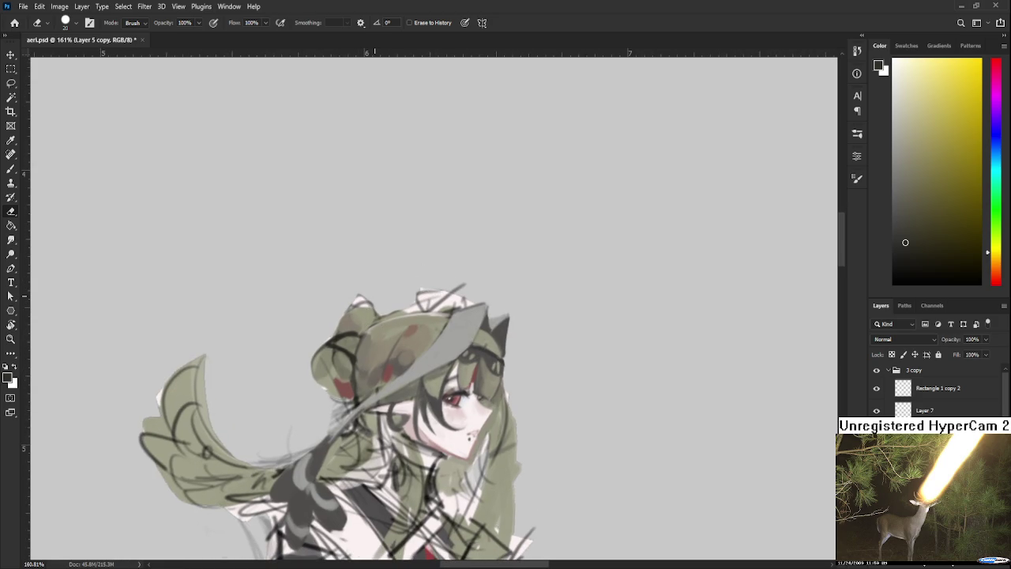
drag(399, 294, 456, 294)
key(p)
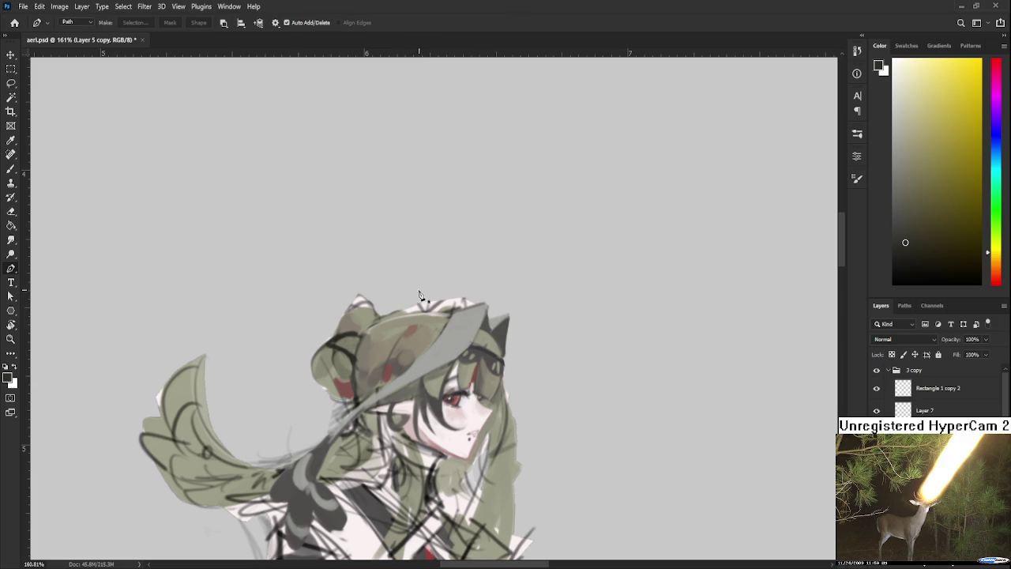
key(e)
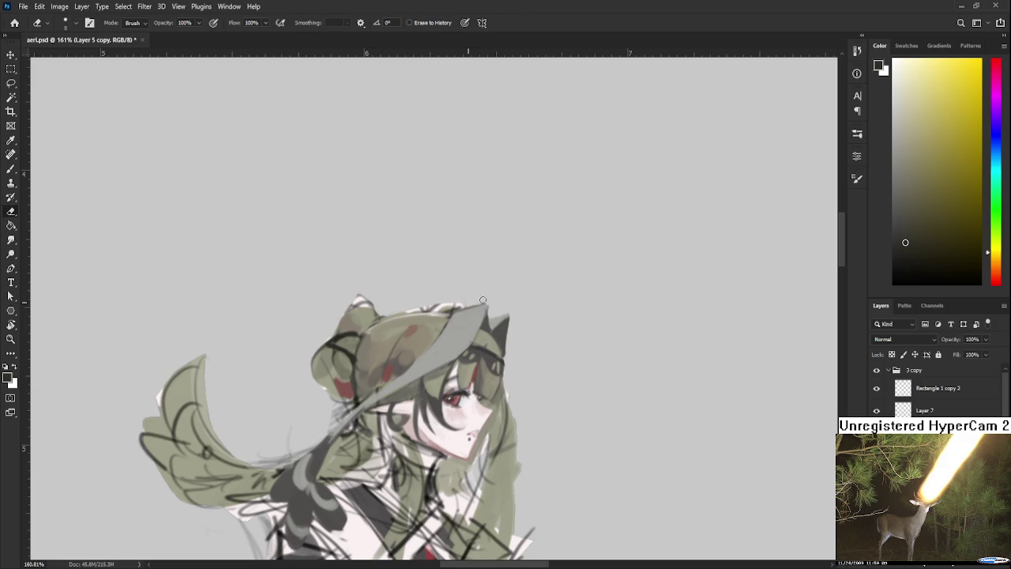
key(b)
drag(456, 273, 388, 329)
Step: Paint grey-green along the hat's left edge and rotate the figure upright
alt+click(378, 331)
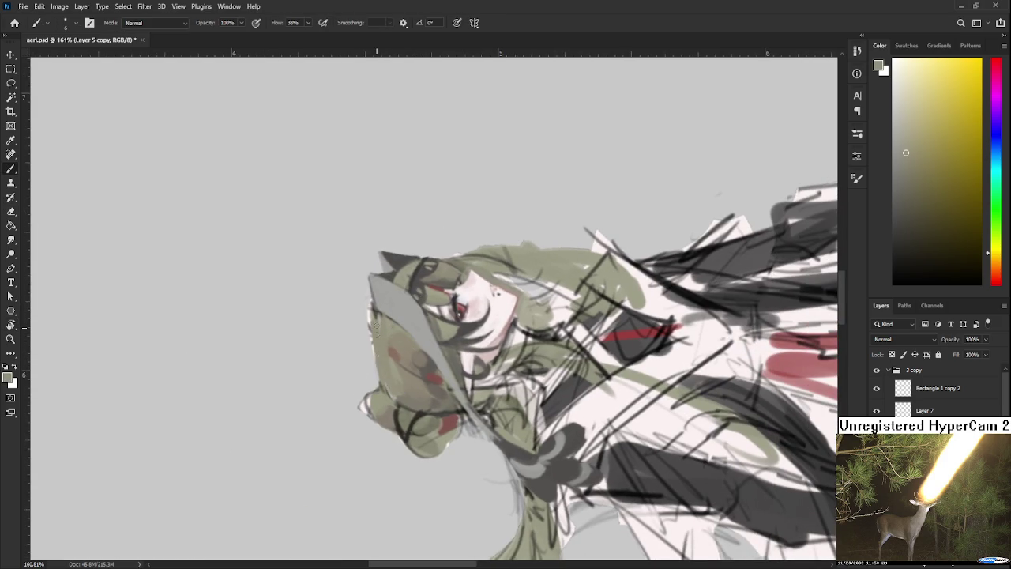
drag(382, 381, 373, 321)
alt+click(369, 308)
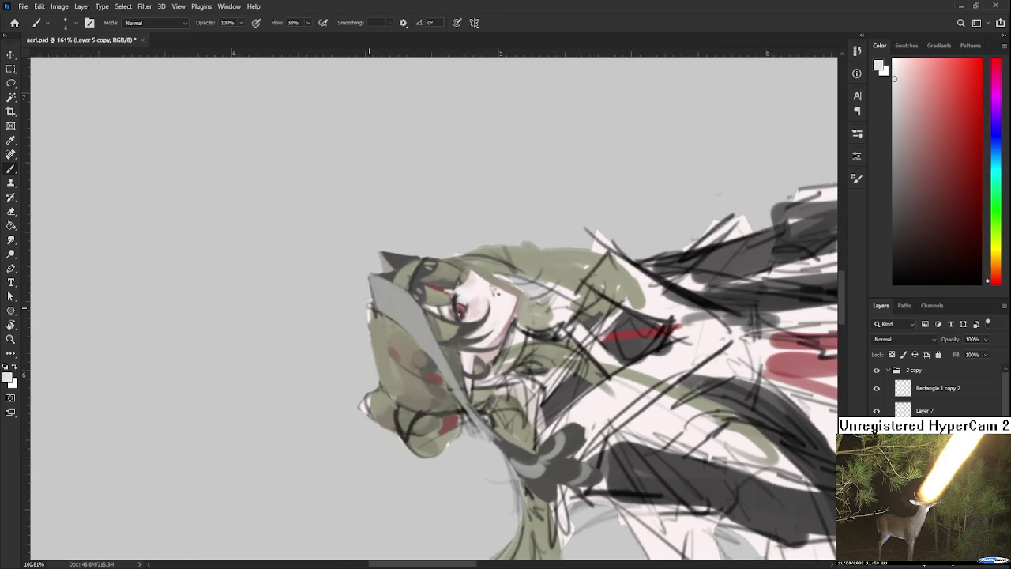
alt+click(376, 341)
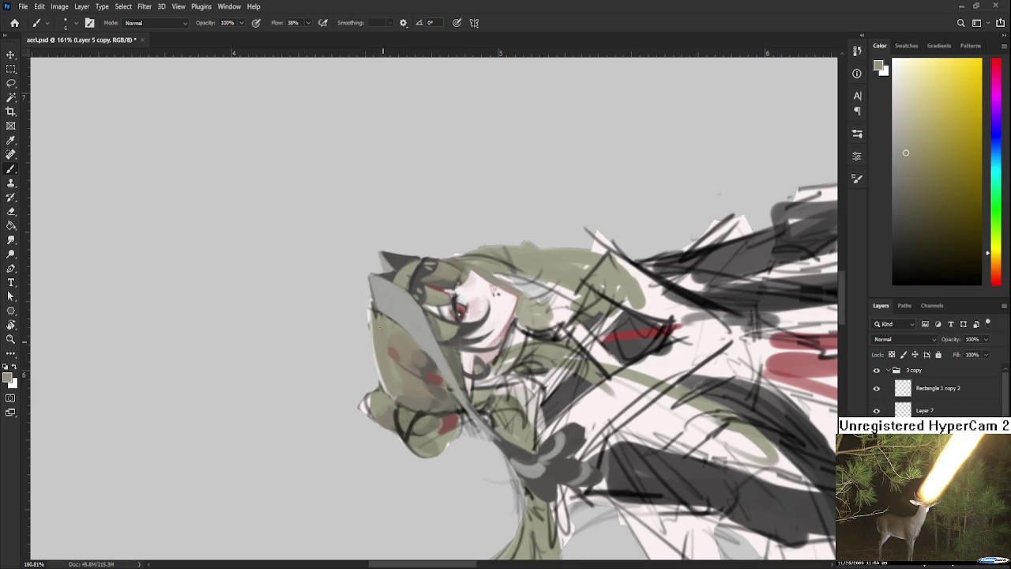
key(e)
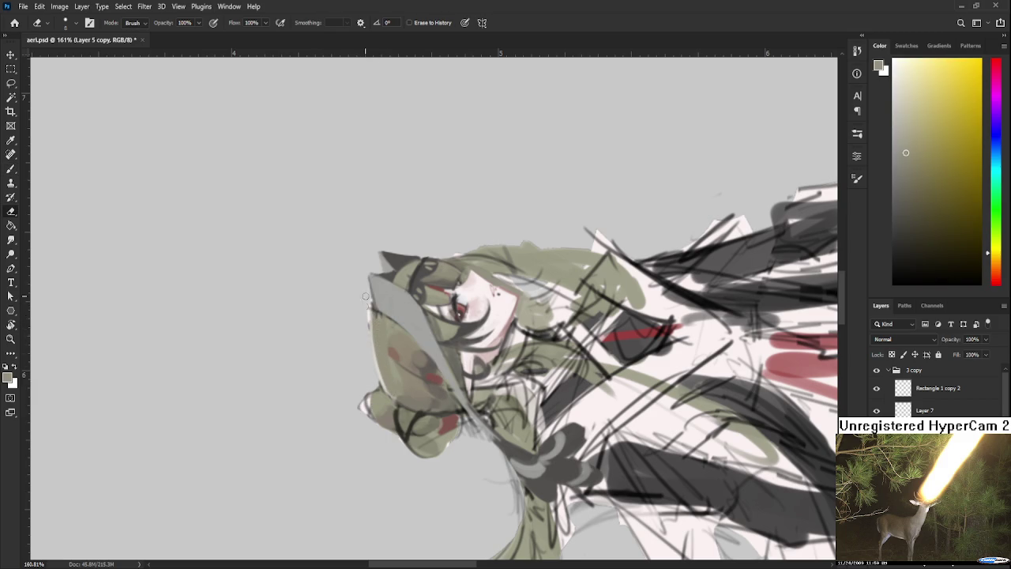
key(r)
mouse_move(368, 312)
mouse_down()
mouse_move(429, 339)
mouse_move(406, 291)
mouse_move(454, 321)
mouse_up()
key(b)
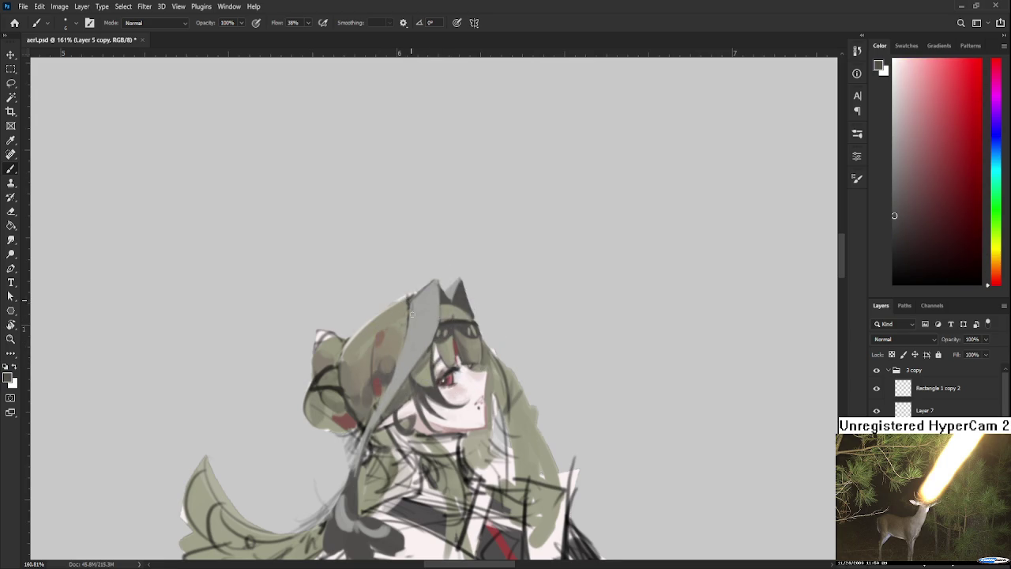
Step: Brighten the grey hat brim and add light highlight strokes on the hair
alt+click(403, 362)
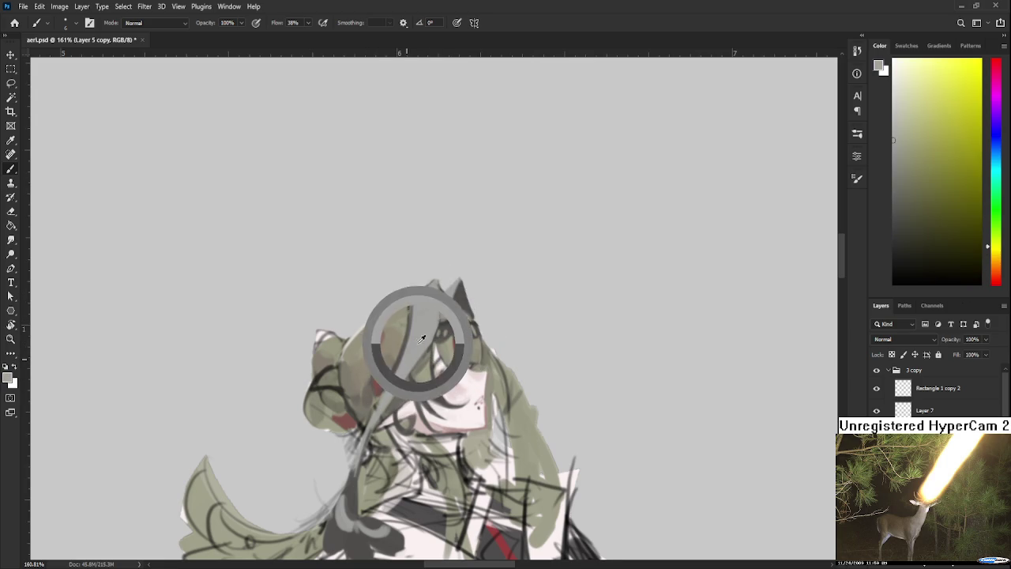
drag(398, 364, 415, 317)
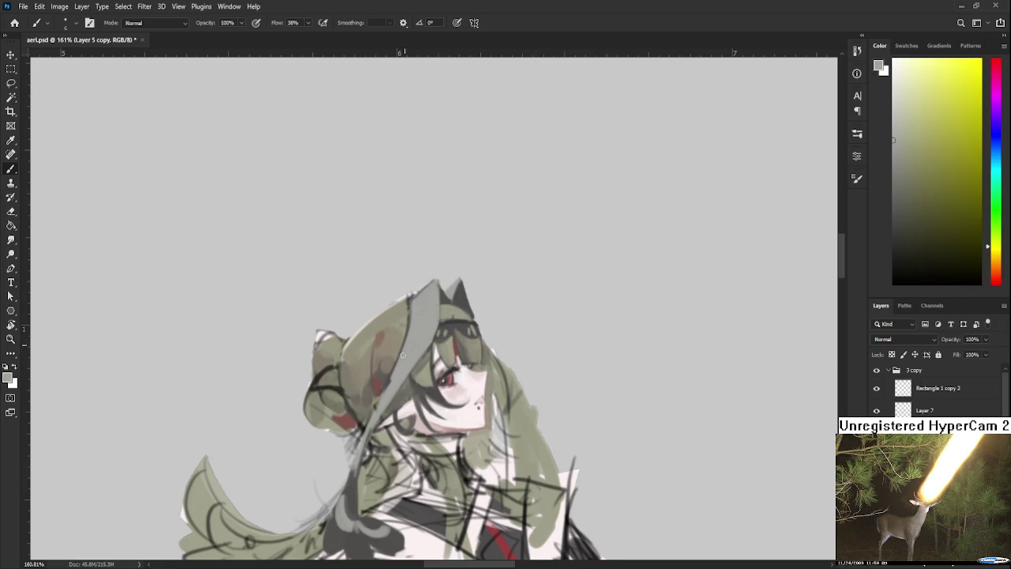
drag(391, 378, 386, 395)
drag(412, 321, 410, 303)
Step: Sample yellow-green, brownish and orange-gold tones from the hat and hair
drag(478, 399, 513, 474)
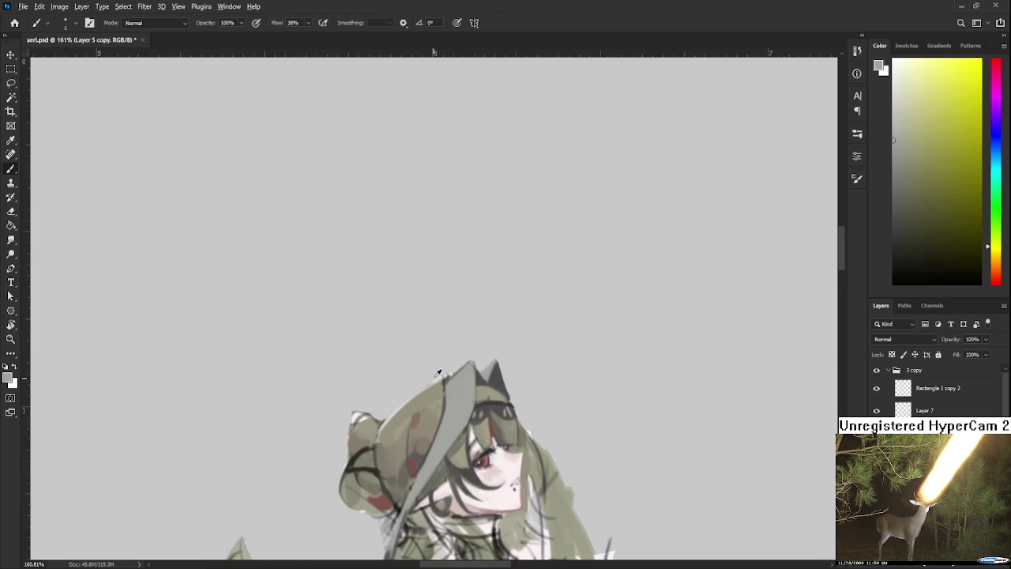
alt+click(440, 389)
alt+click(423, 403)
alt+click(399, 428)
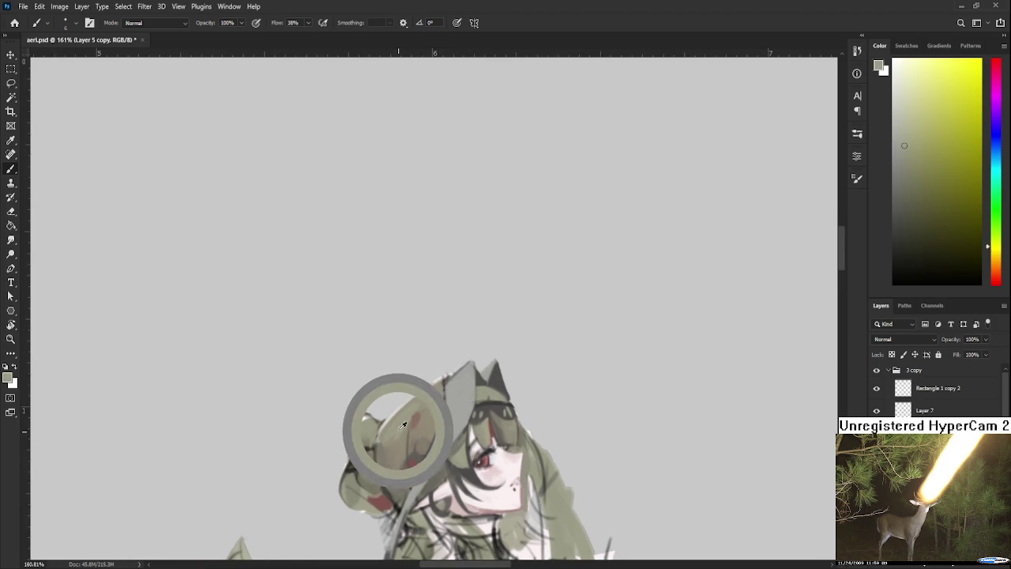
alt+click(399, 436)
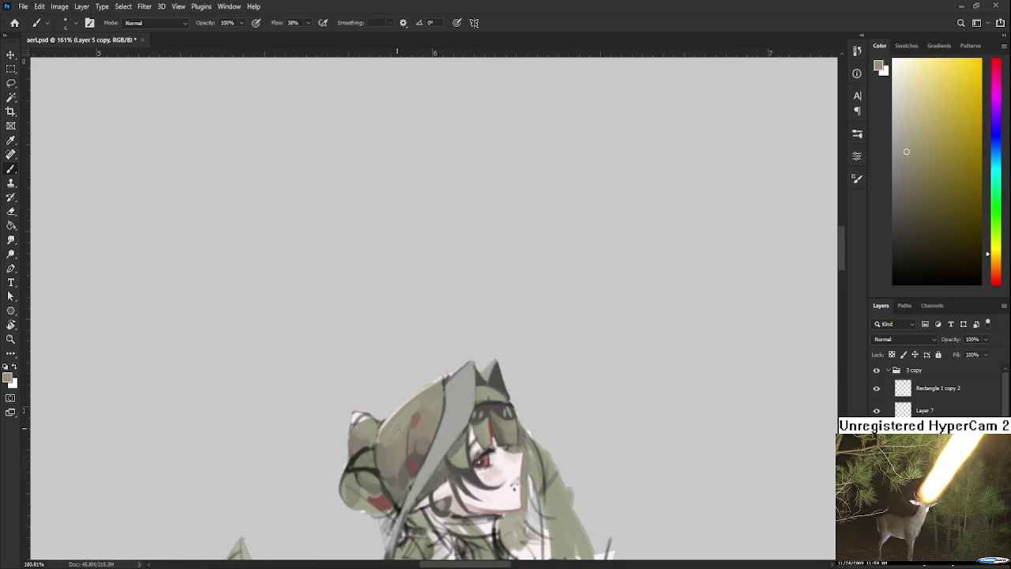
alt+click(409, 425)
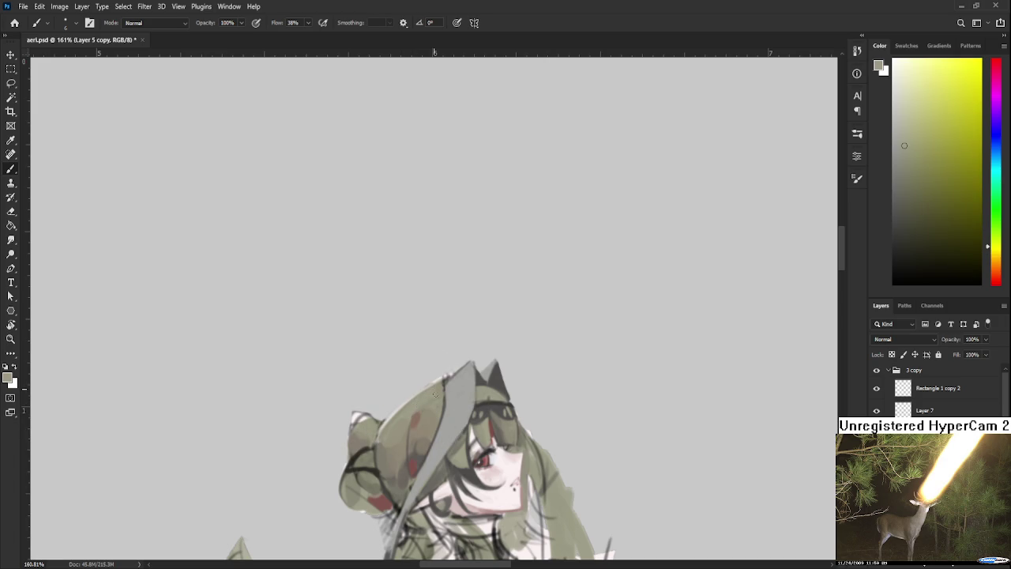
alt+click(433, 410)
alt+click(434, 410)
alt+click(437, 388)
alt+click(434, 390)
Step: Rotate the canvas, sample a near-white, and turn the figure upright again
key(r)
drag(434, 388, 422, 362)
key(e)
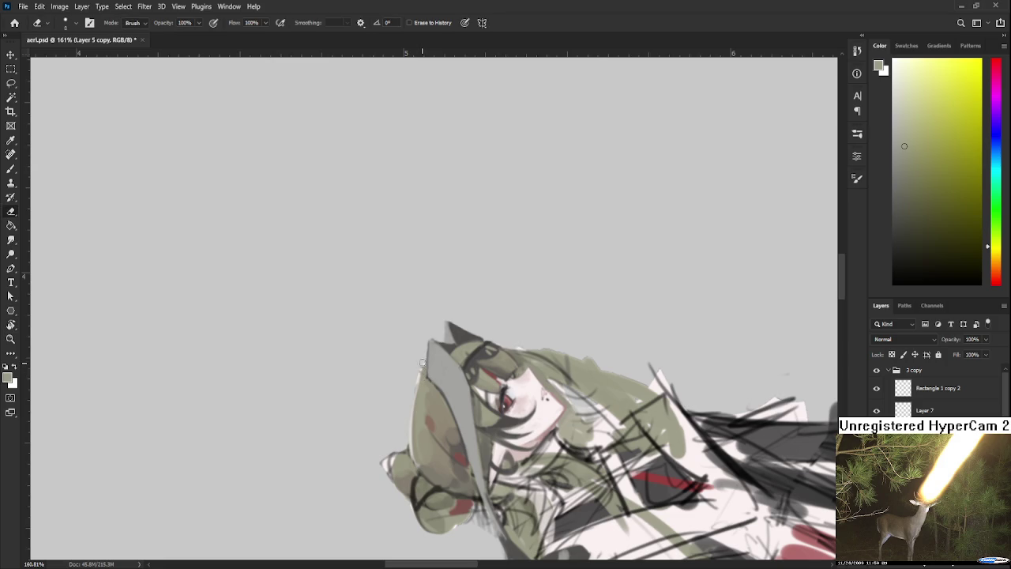
key(b)
alt+click(387, 454)
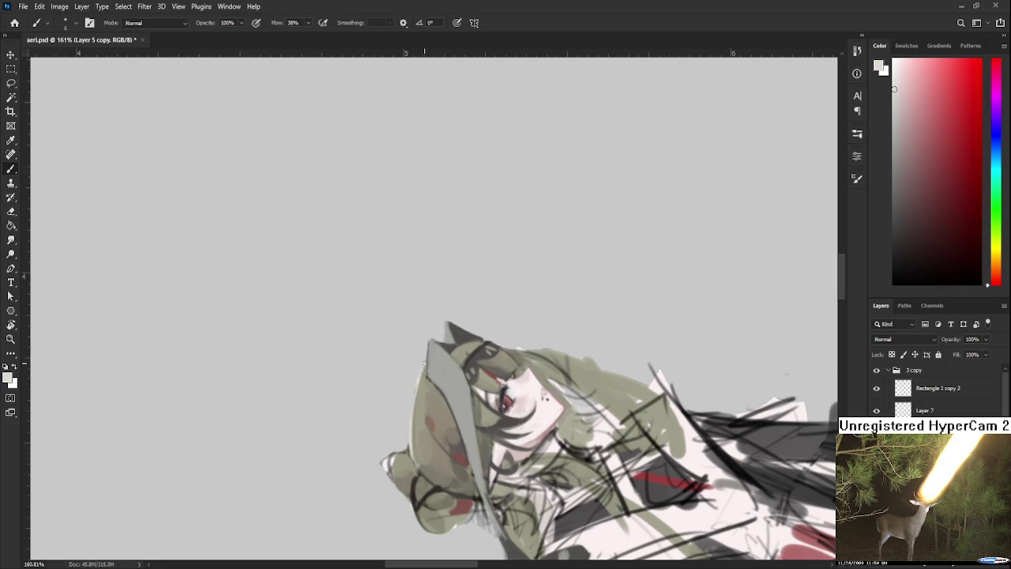
key(e)
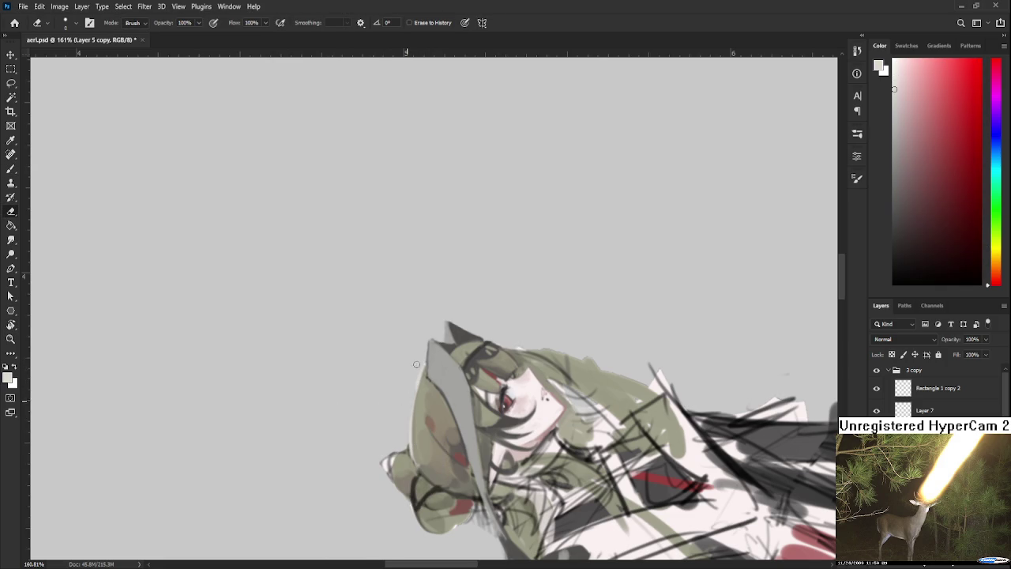
key(r)
mouse_move(416, 367)
mouse_down()
mouse_move(447, 355)
mouse_move(591, 354)
mouse_up()
Step: Zoom and tilt the view to keep refining the olive hair and red-spotted hat
scroll(454, 347, down, 5)
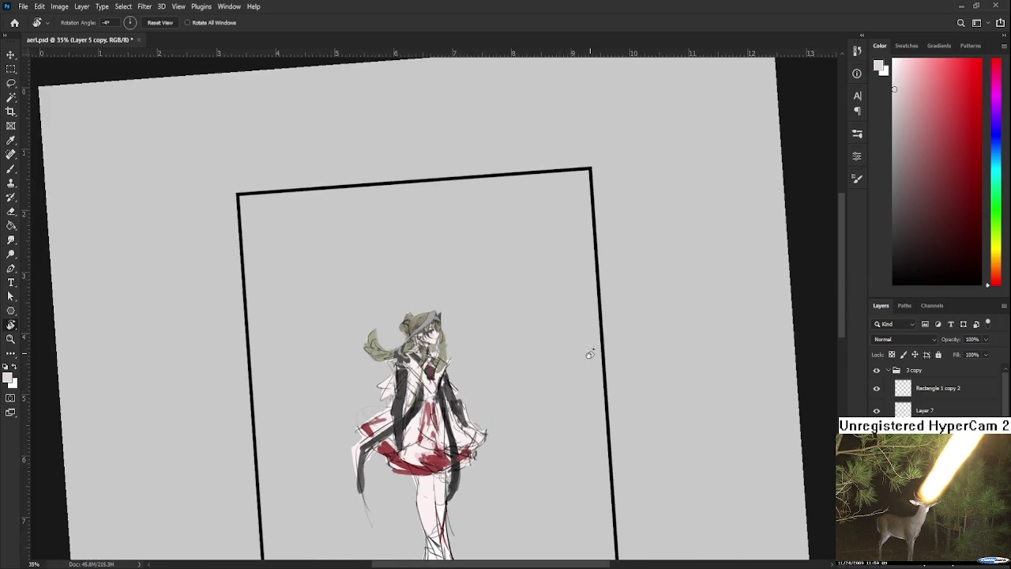
scroll(591, 354, down, 1)
scroll(546, 316, up, 1)
scroll(539, 305, up, 2)
scroll(447, 316, up, 4)
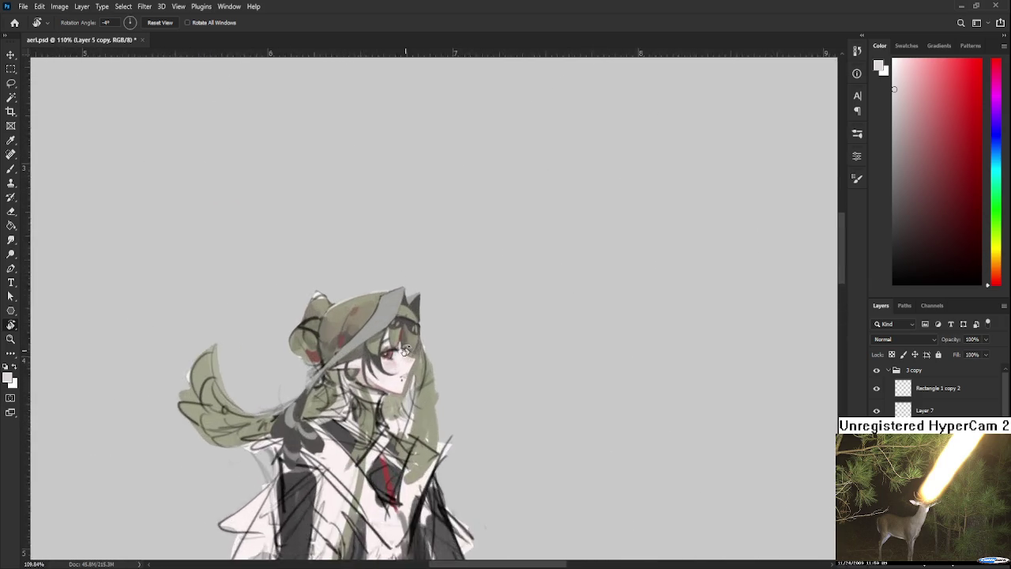
scroll(405, 350, up, 3)
drag(405, 350, 478, 353)
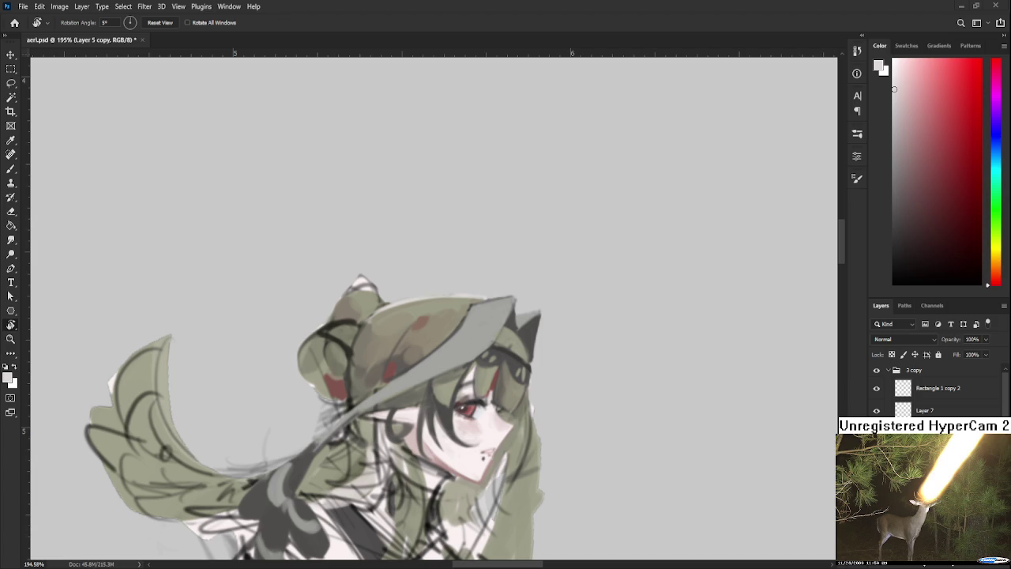
scroll(389, 277, down, 3)
Step: Sample olive, yellow-olive and orange-olive hair tones to paint the bun
mouse_move(385, 271)
mouse_down()
mouse_move(383, 335)
mouse_move(336, 343)
mouse_move(390, 322)
mouse_up()
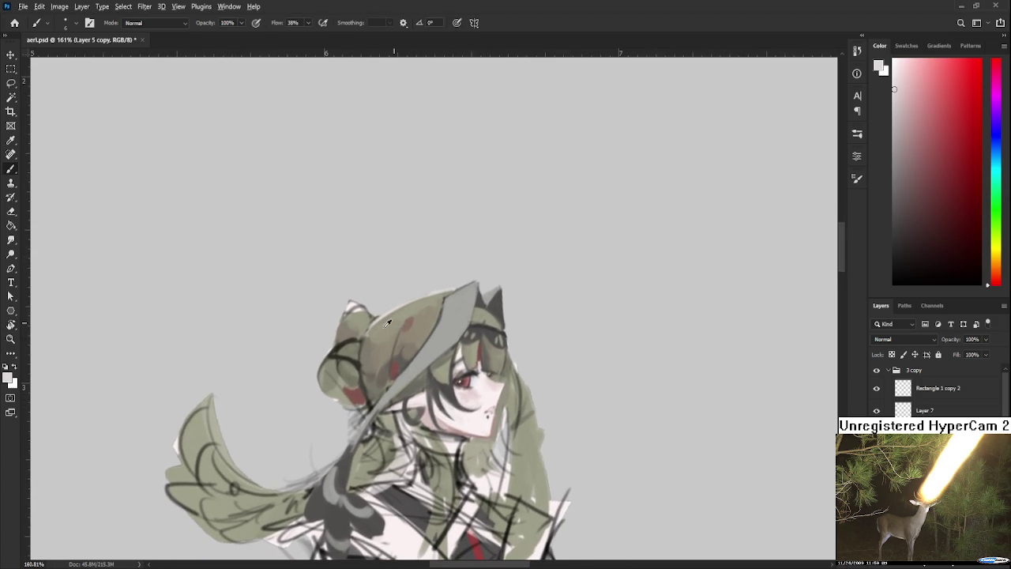
alt+click(376, 331)
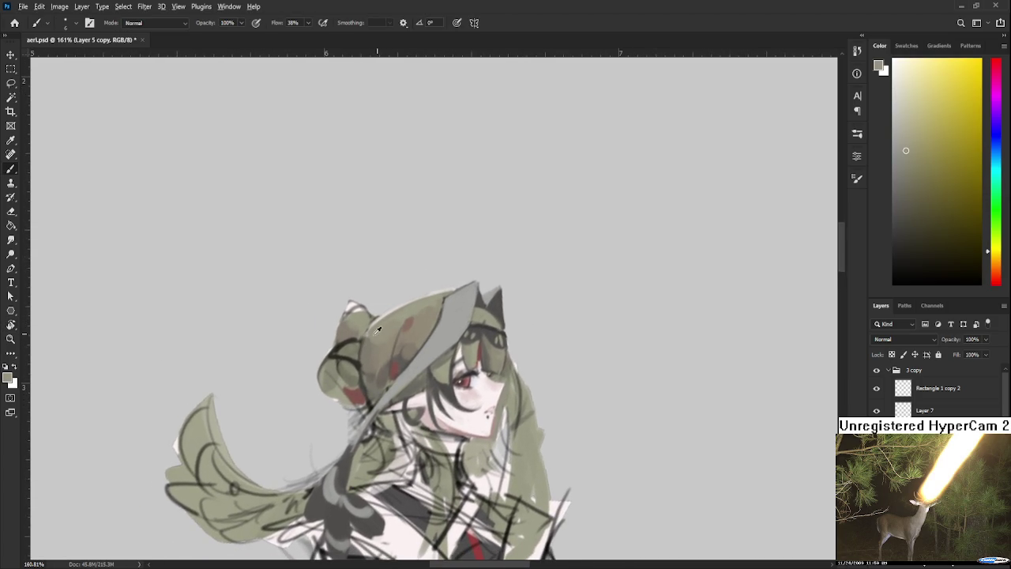
alt+click(372, 333)
alt+click(370, 332)
alt+click(367, 333)
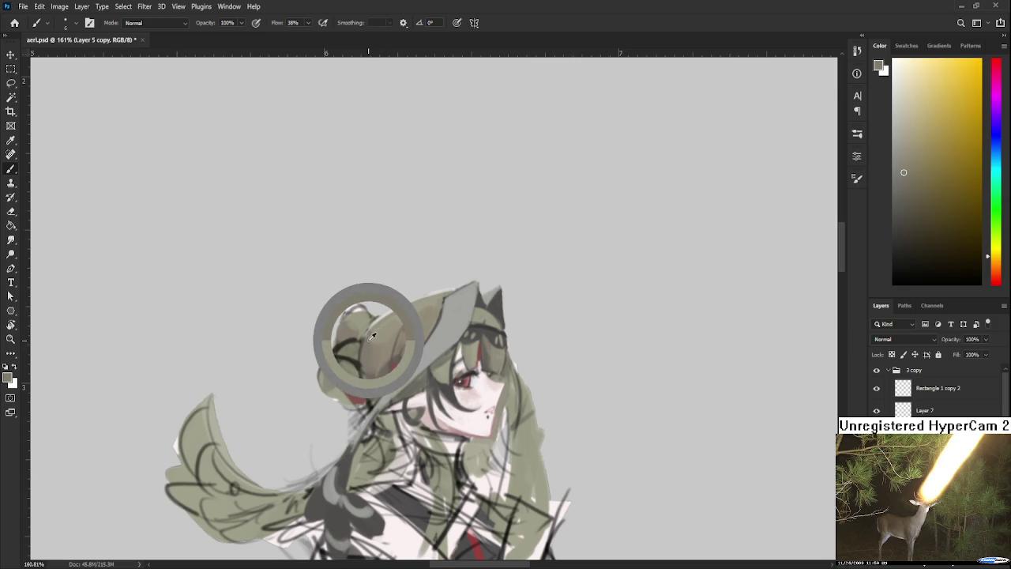
alt+click(387, 328)
alt+click(386, 329)
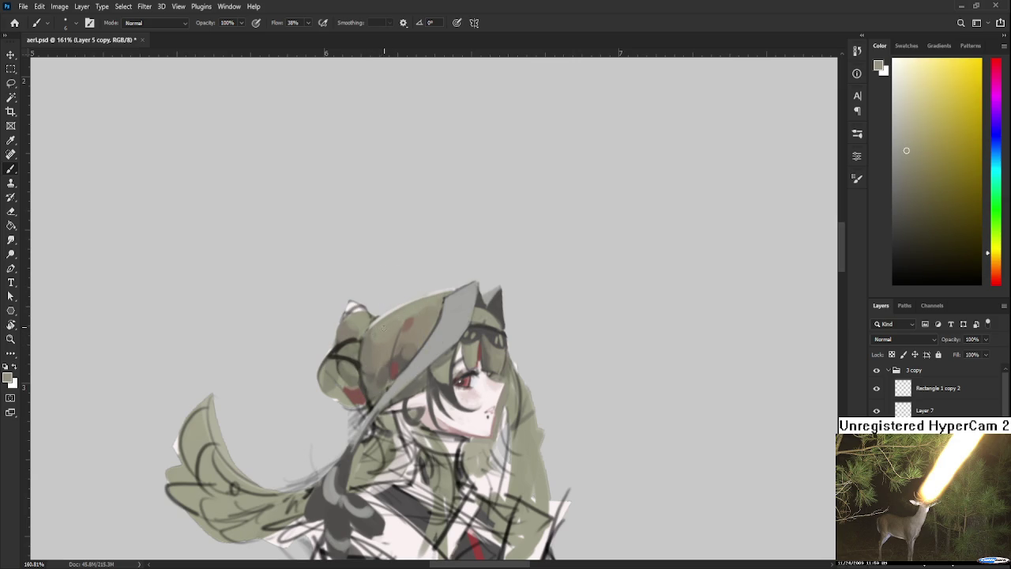
alt+click(348, 323)
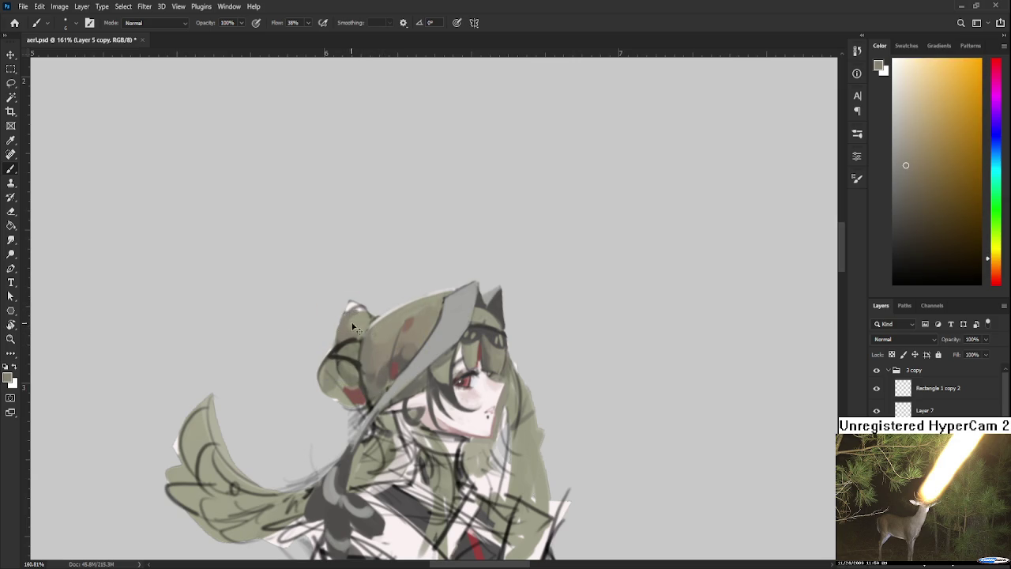
alt+click(359, 315)
alt+click(360, 318)
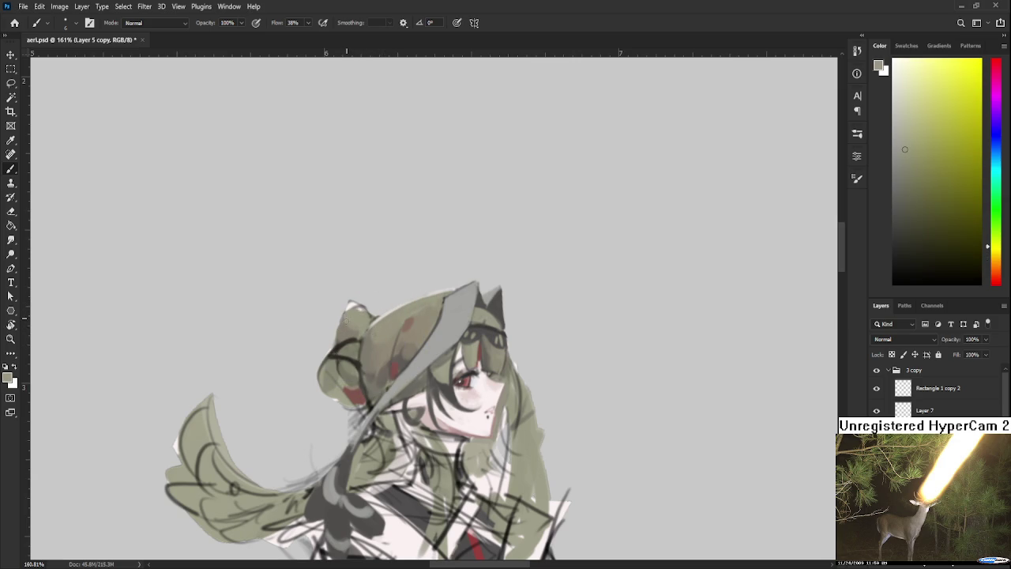
alt+click(352, 305)
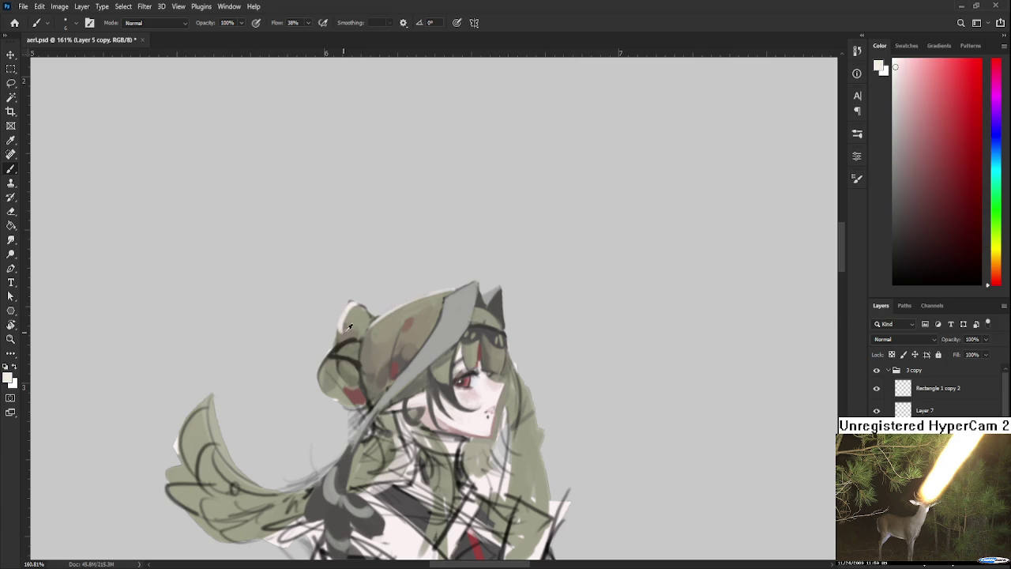
alt+click(356, 315)
alt+click(349, 326)
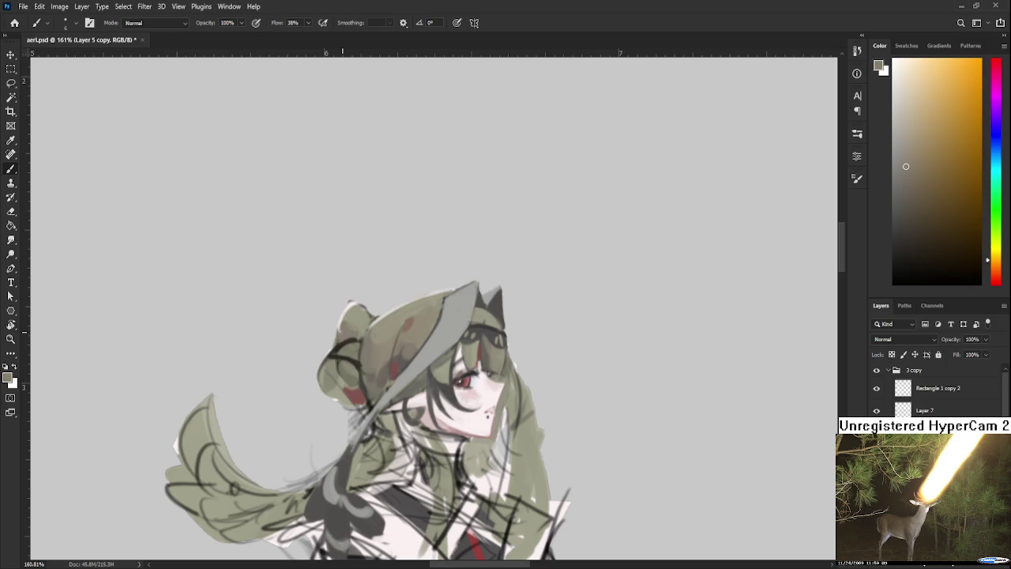
alt+click(345, 315)
alt+click(344, 327)
alt+click(351, 309)
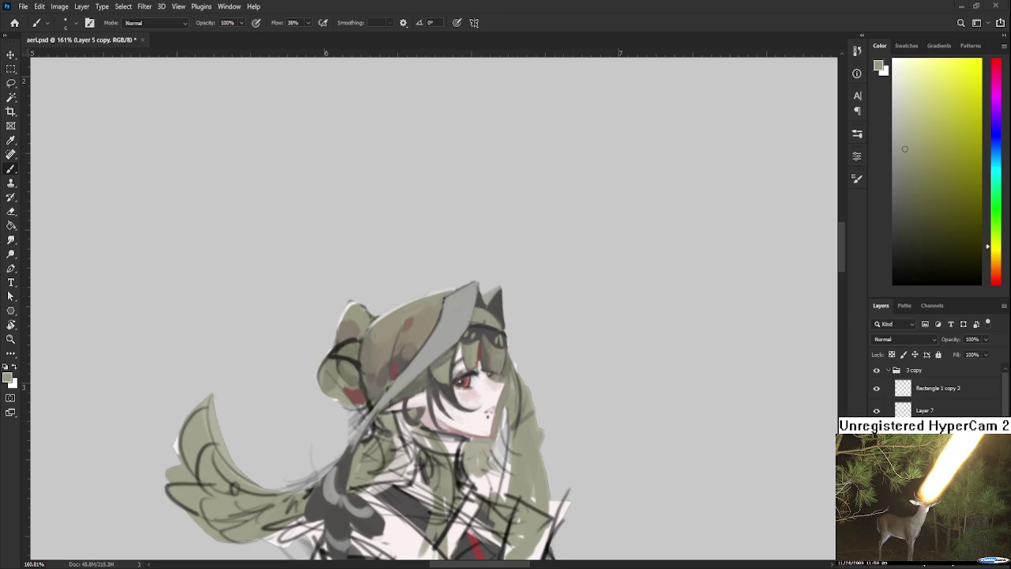
Step: Rotate the view about 5 degrees, undo a hat-top stroke, and pick dark line-art colour
key(r)
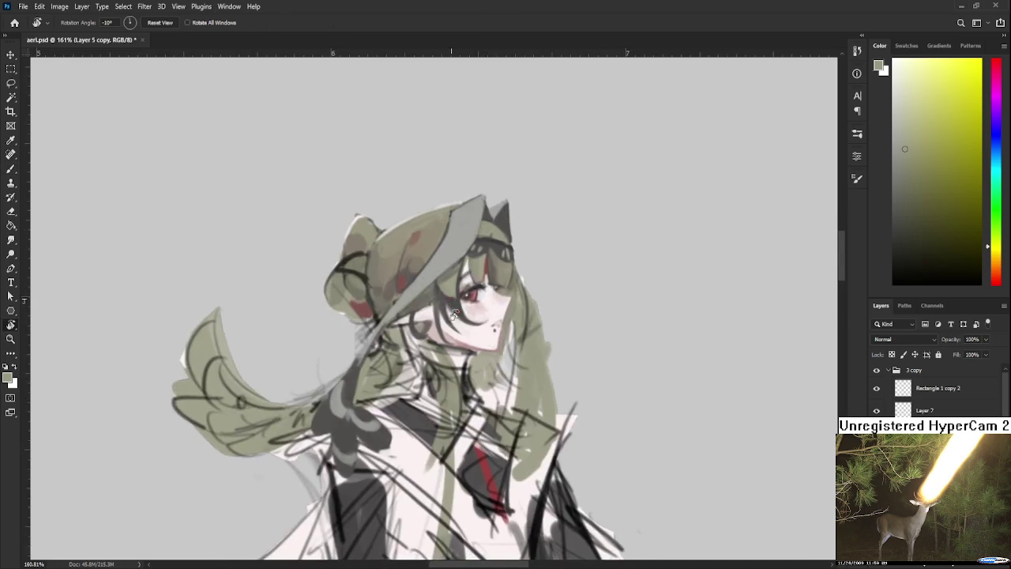
mouse_move(478, 423)
mouse_down()
mouse_move(454, 286)
mouse_move(369, 316)
mouse_up()
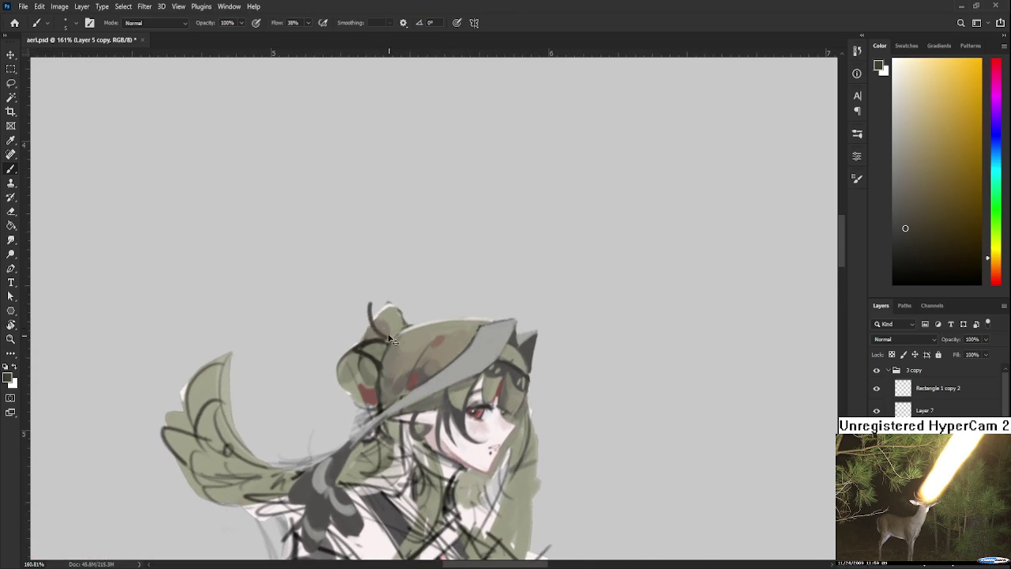
drag(358, 325, 381, 294)
key(ctrl+z)
key(ctrl+z)
alt+click(399, 308)
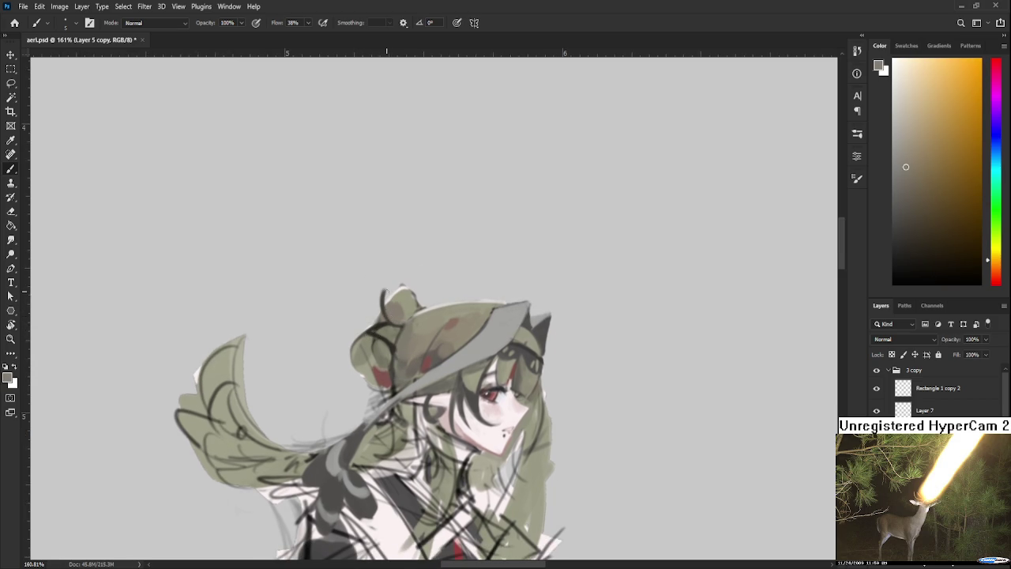
alt+click(397, 324)
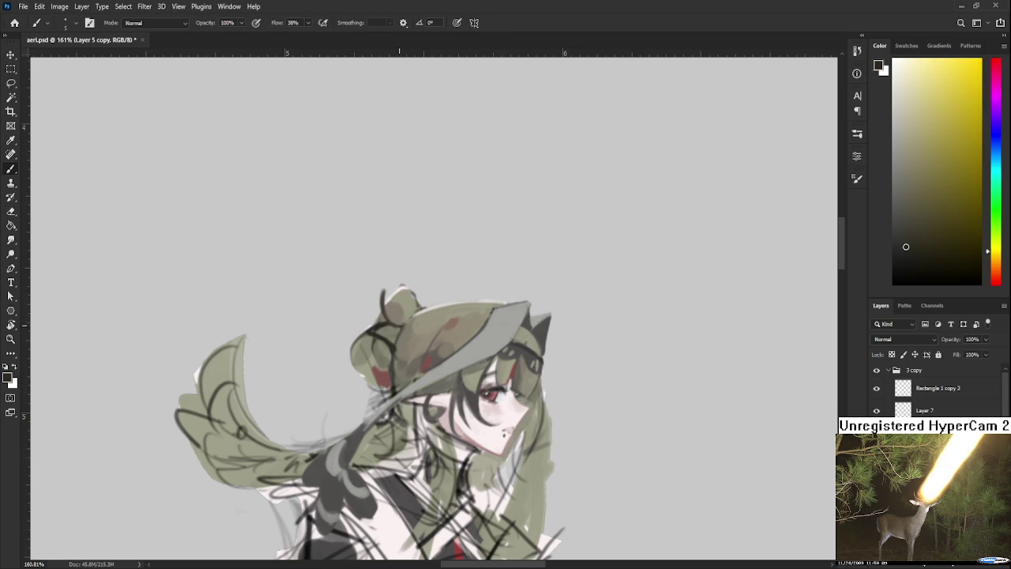
alt+click(406, 313)
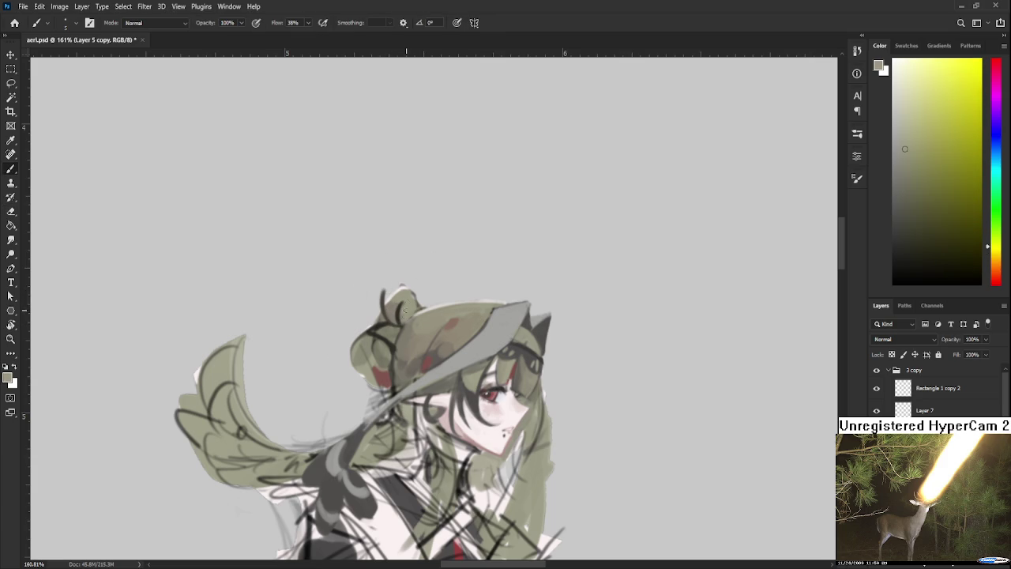
alt+click(400, 313)
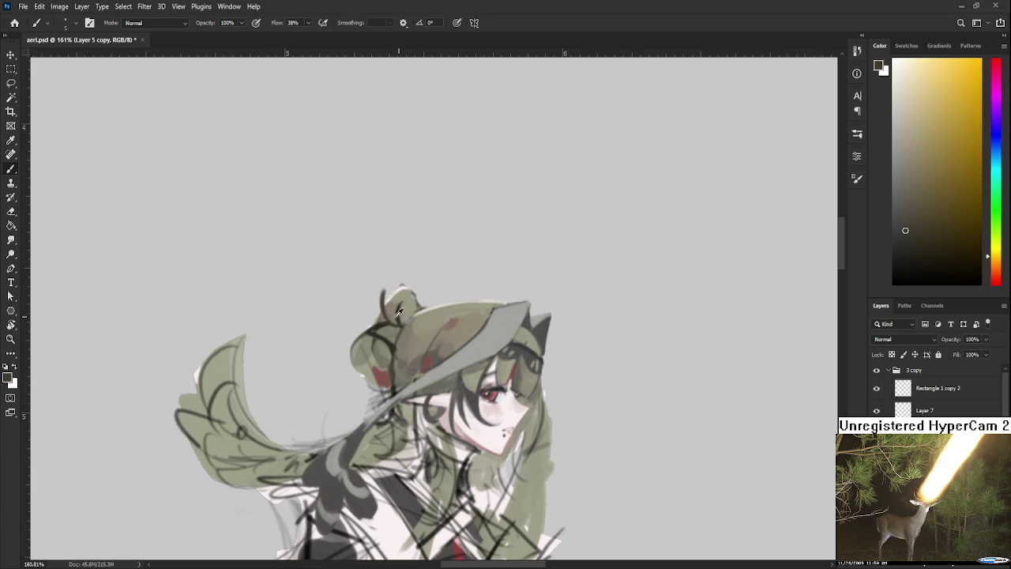
Step: Erase the bun's edges, level the view, and sample the dusty red from the eye
key(e)
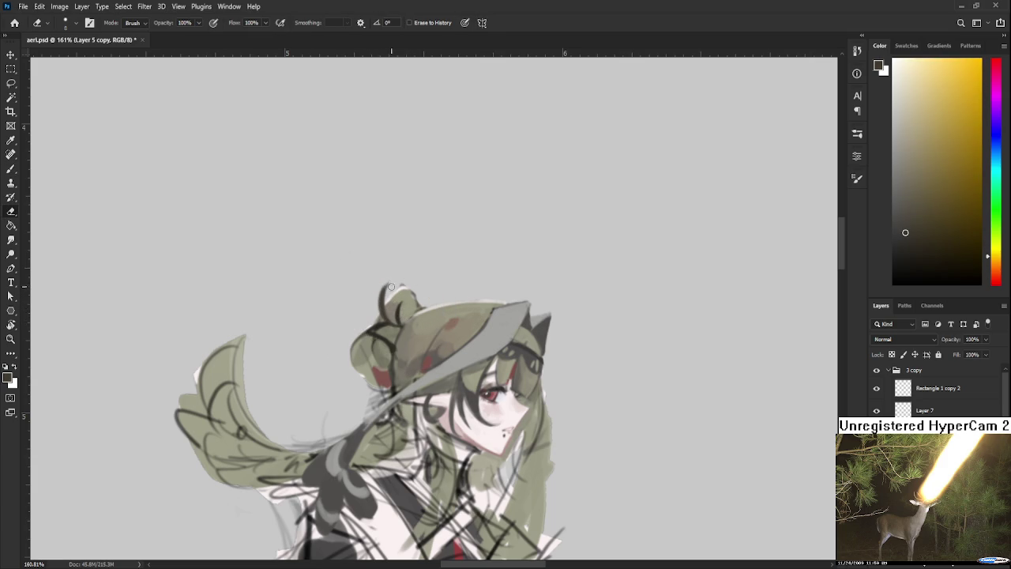
scroll(402, 275, down, 1)
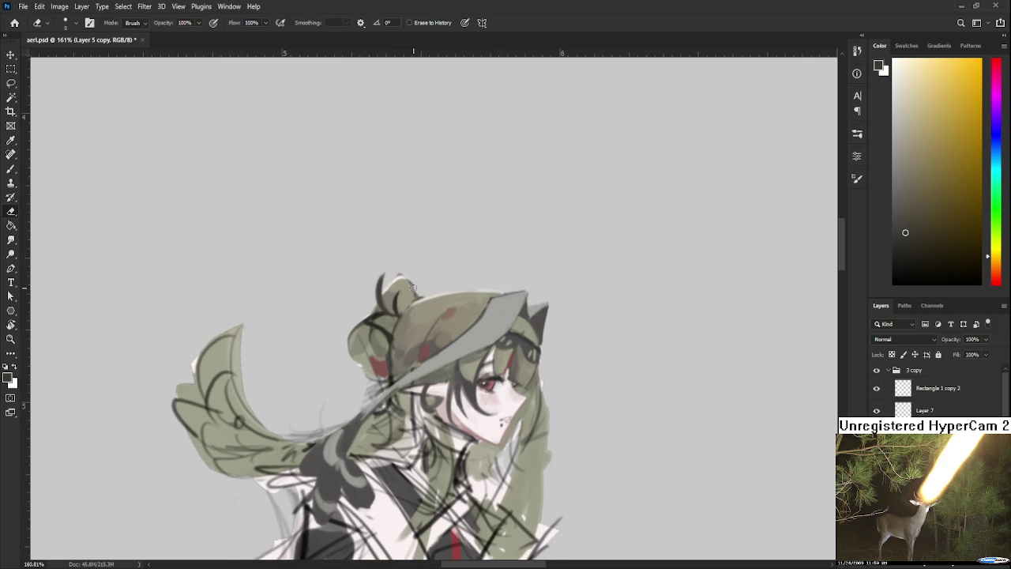
scroll(411, 286, down, 2)
scroll(421, 330, up, 2)
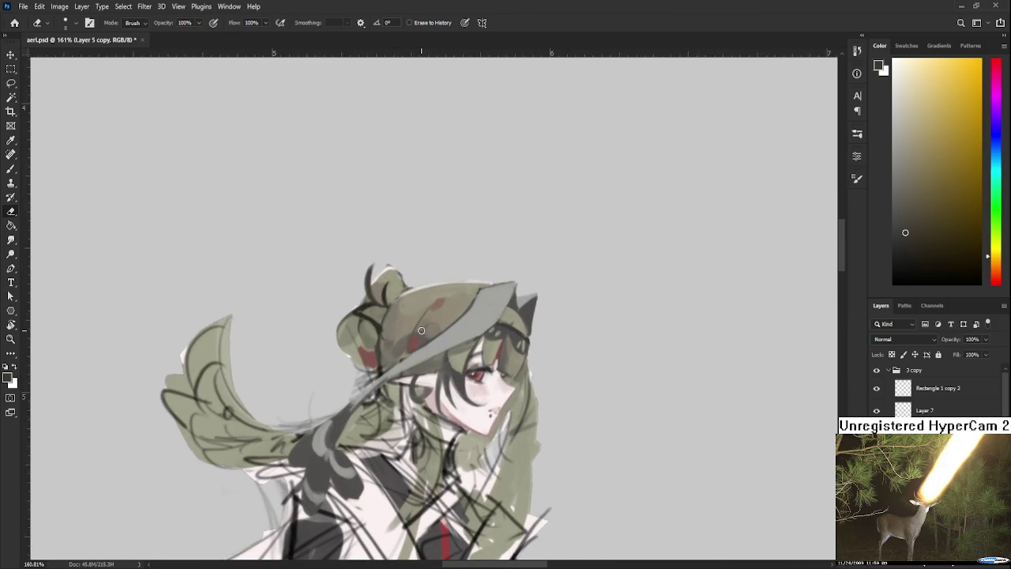
key(r)
mouse_move(421, 331)
mouse_down()
mouse_move(422, 340)
mouse_move(412, 323)
mouse_up()
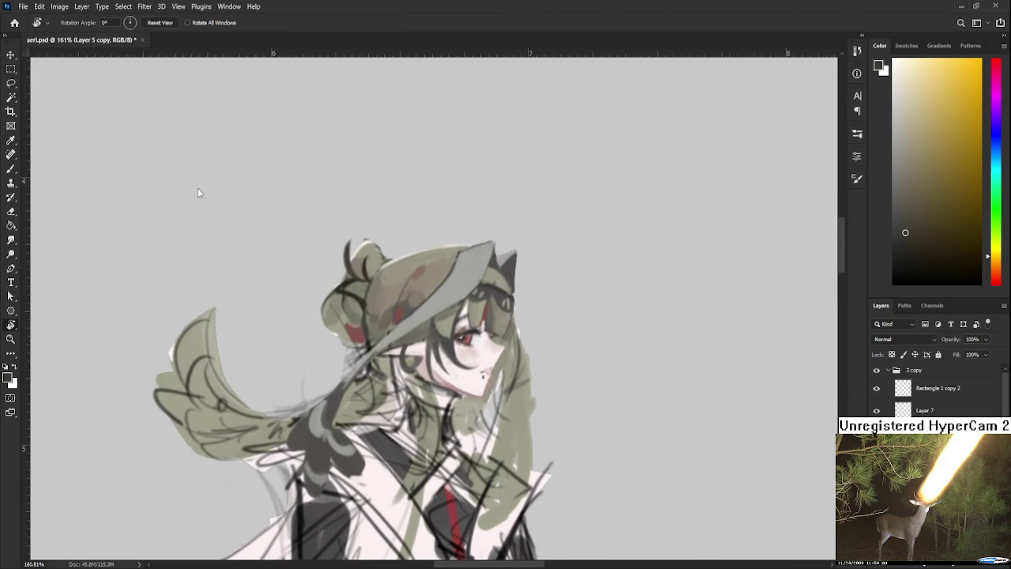
scroll(451, 325, up, 5)
key(b)
alt+click(481, 341)
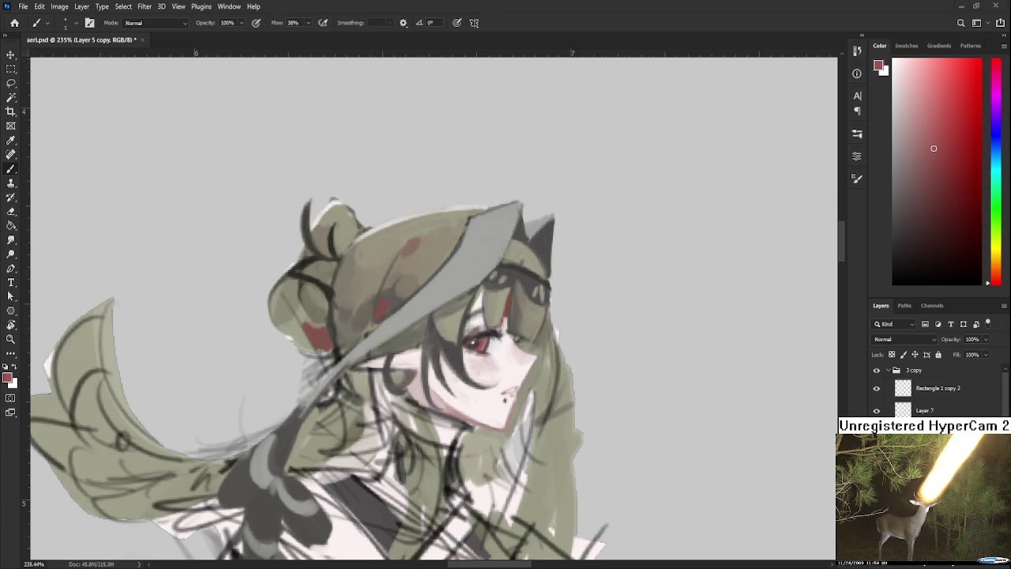
Step: Sample light skin and greyish-pink cheek tones from the face
scroll(420, 253, down, 1)
scroll(388, 255, up, 1)
drag(389, 255, 416, 268)
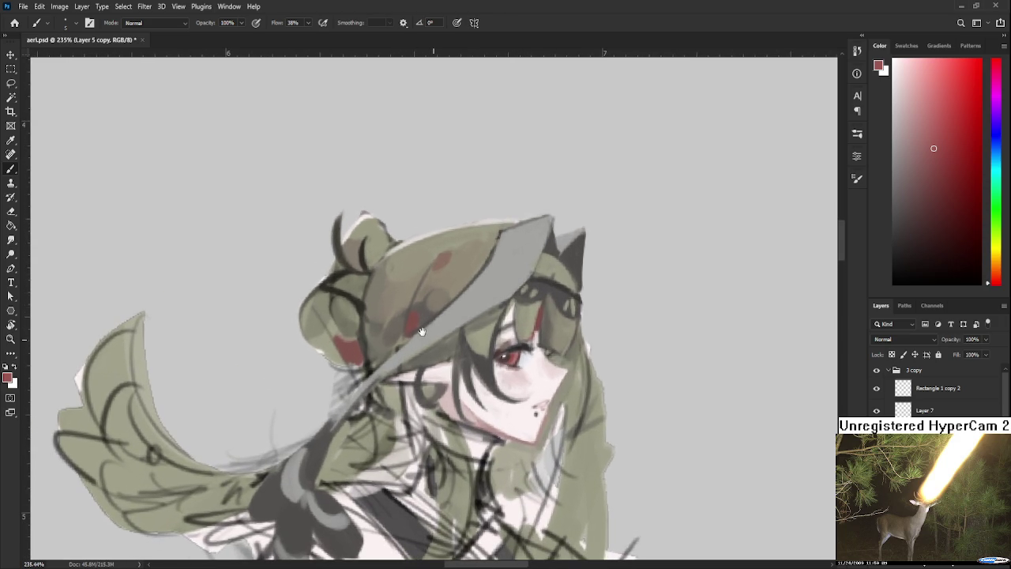
alt+click(498, 376)
alt+click(484, 397)
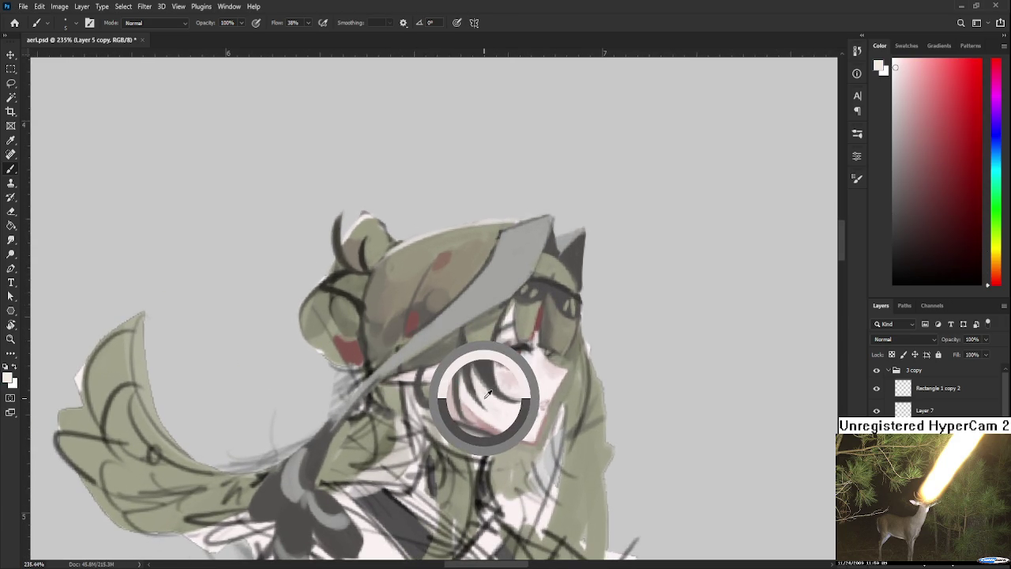
mouse_move(484, 397)
mouse_down()
mouse_move(455, 353)
mouse_move(459, 378)
mouse_up()
alt+click(424, 380)
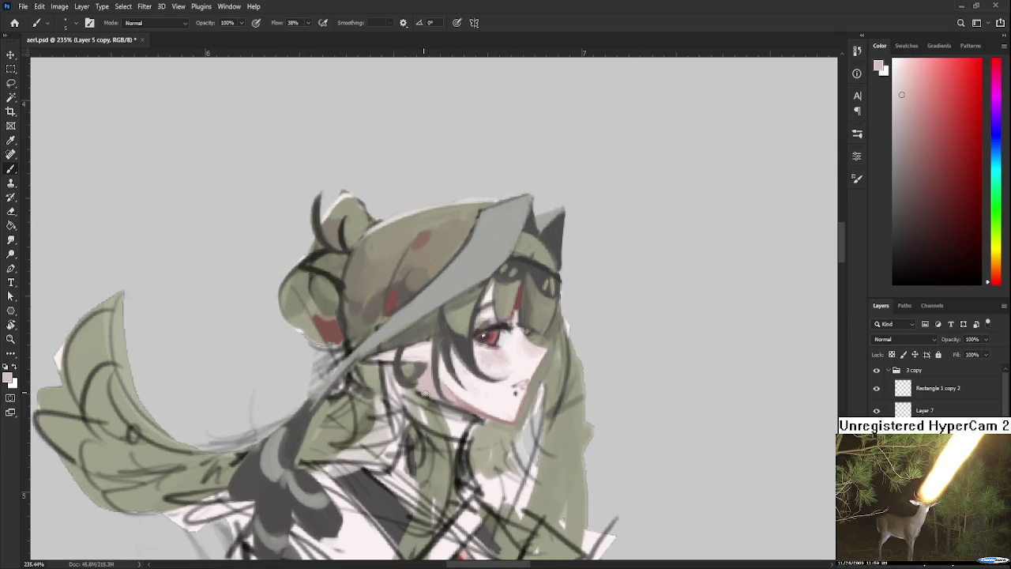
alt+click(427, 383)
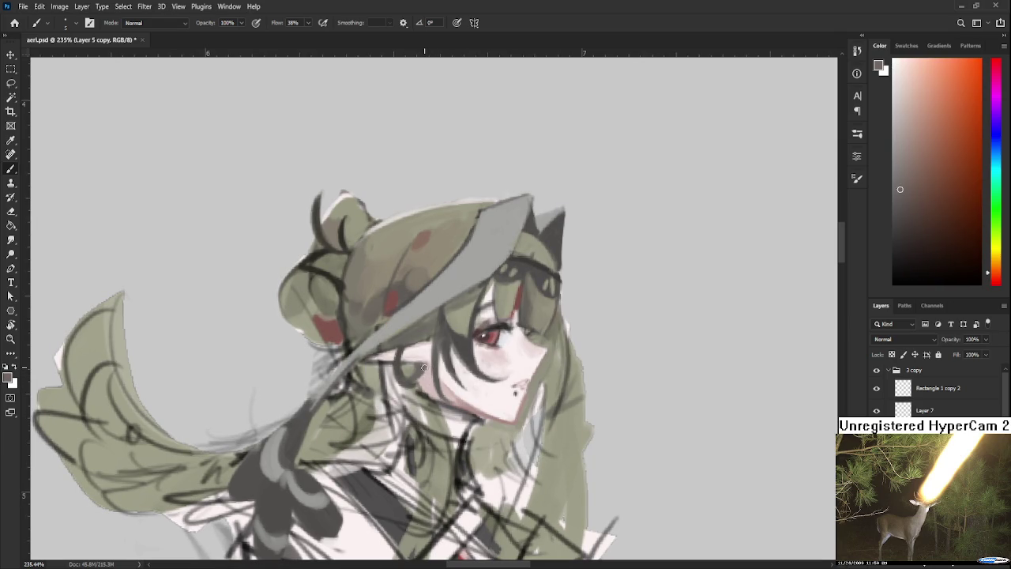
alt+click(424, 385)
alt+click(424, 385)
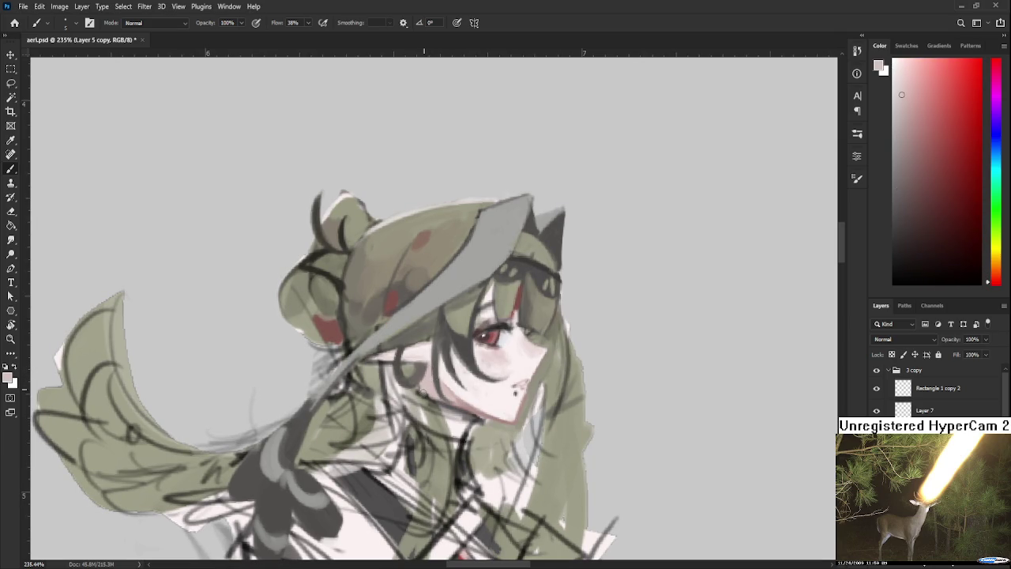
alt+click(465, 382)
alt+click(425, 387)
Step: Draw dark strokes along the hair curl by the shoulder using sampled olive
scroll(430, 375, down, 3)
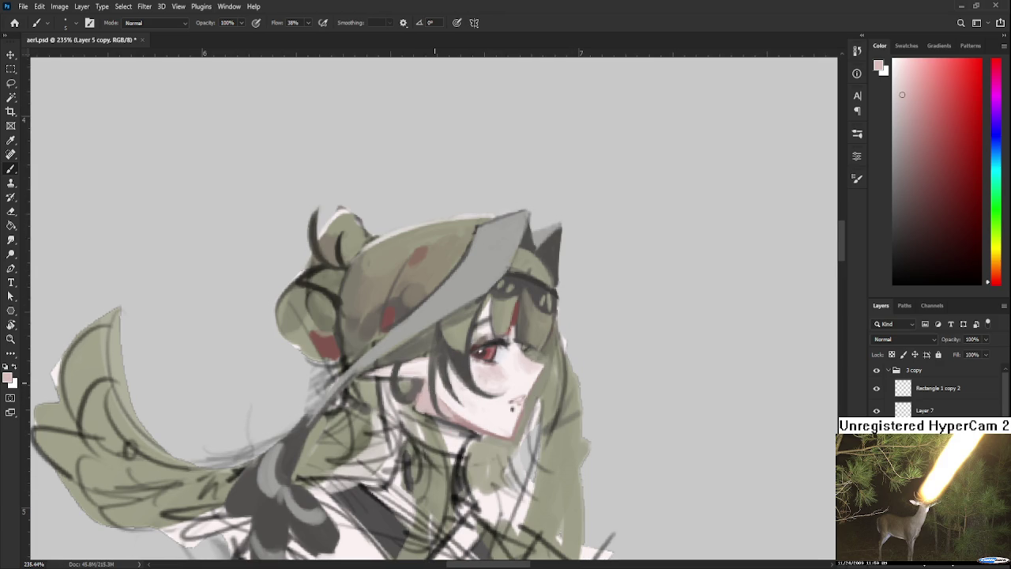
scroll(431, 346, up, 2)
drag(431, 346, 462, 345)
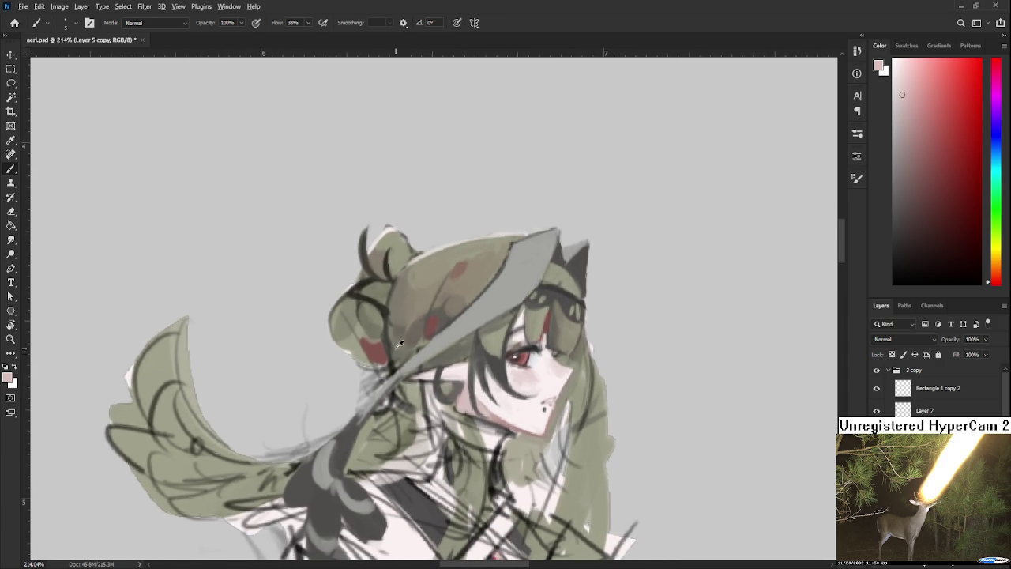
alt+click(395, 350)
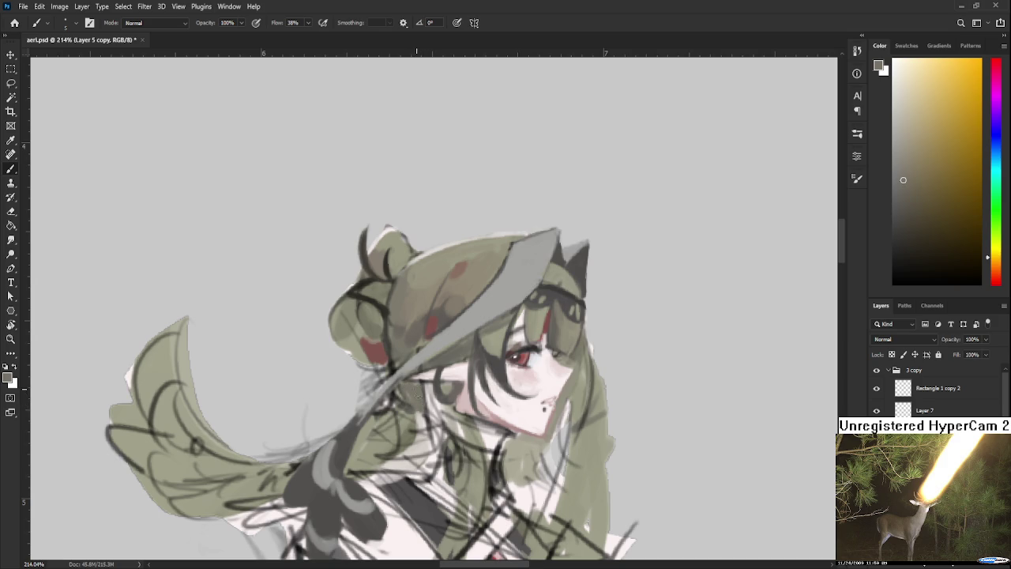
scroll(416, 378, down, 1)
alt+click(412, 376)
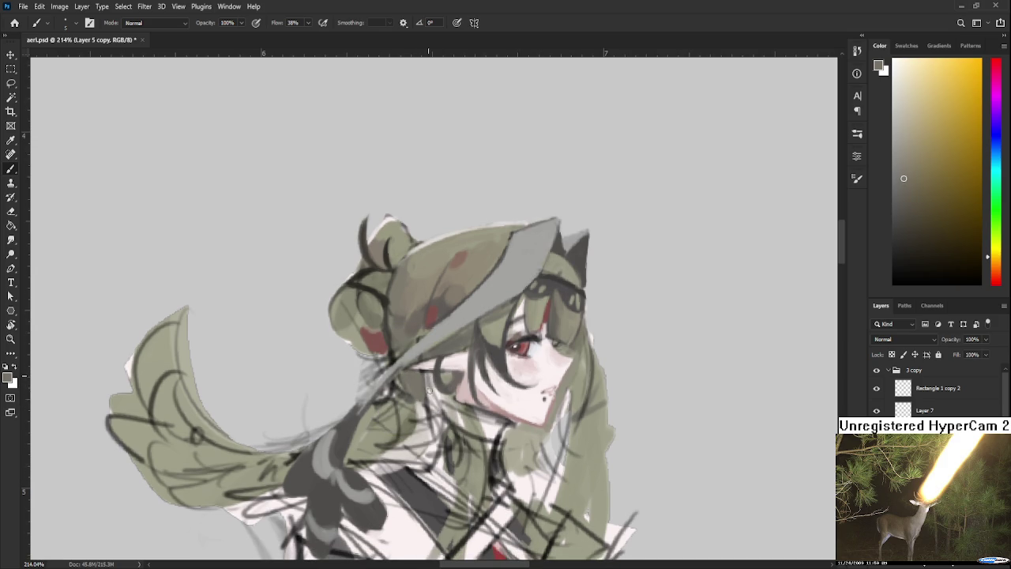
drag(437, 391, 437, 434)
drag(444, 395, 433, 444)
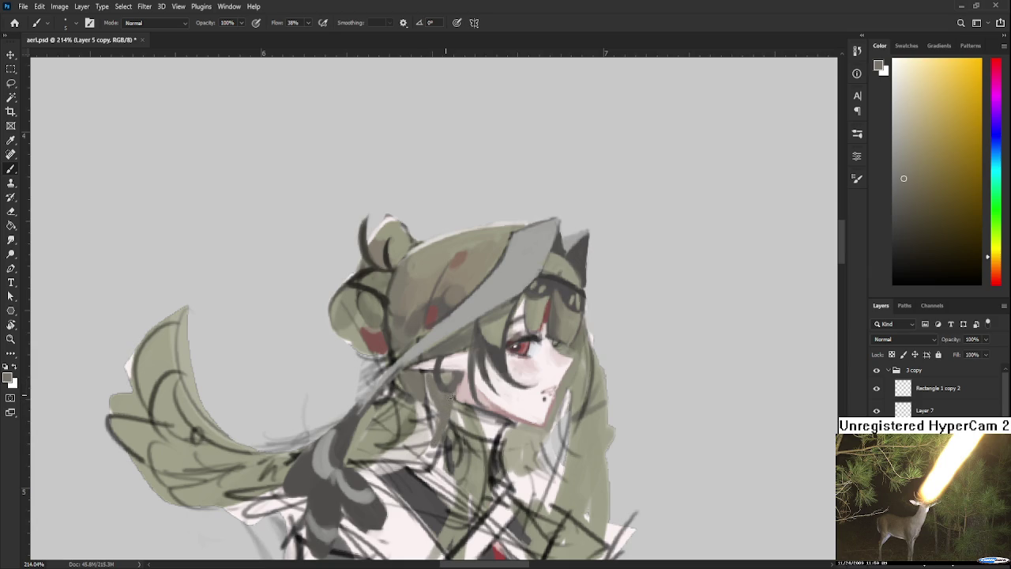
Step: Paint a curved hair strand beside the ear and sample darker hat shades
alt+click(455, 392)
alt+click(458, 381)
drag(448, 376, 440, 359)
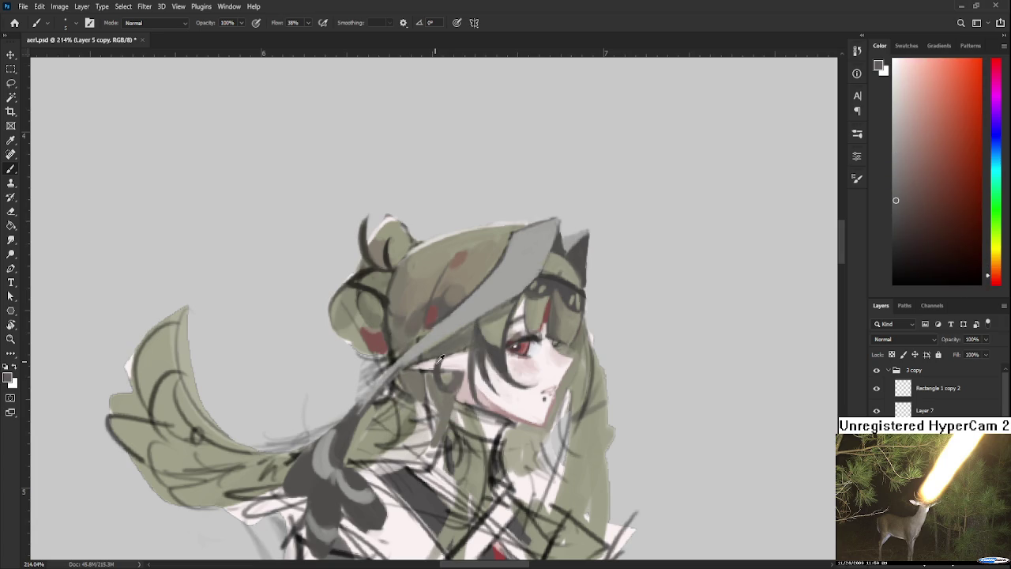
alt+click(459, 378)
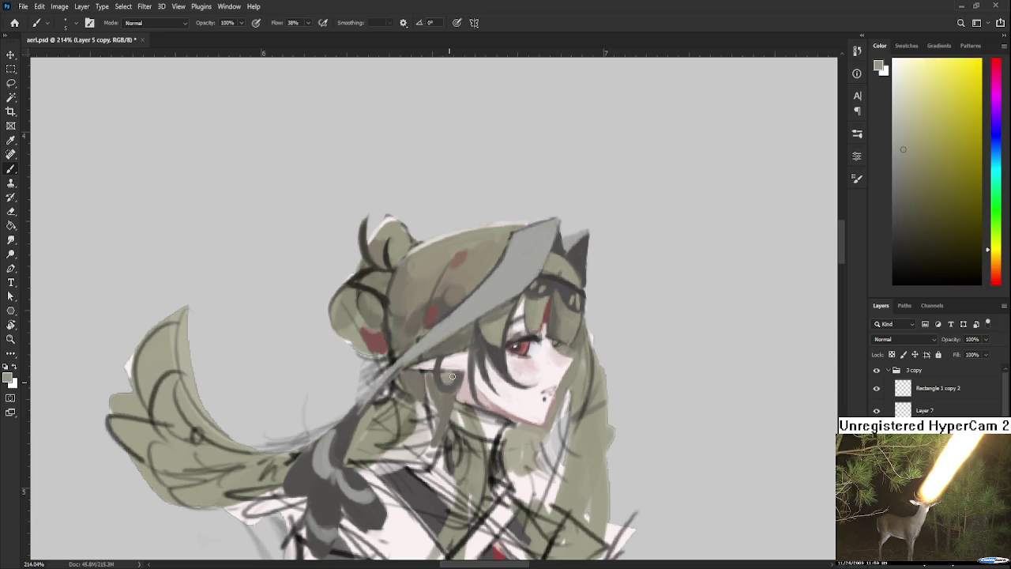
alt+click(371, 293)
drag(452, 385, 397, 385)
alt+click(334, 293)
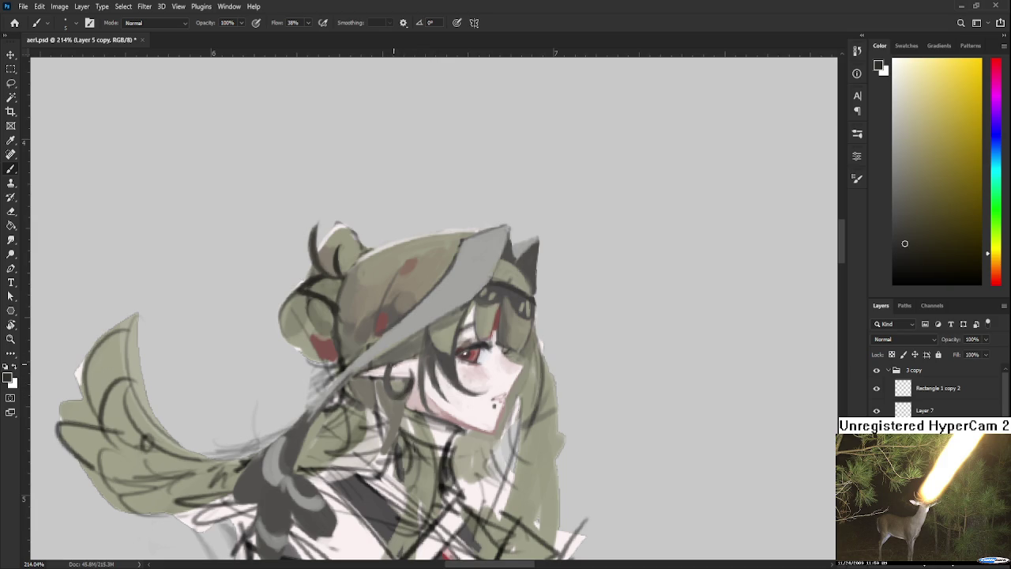
scroll(426, 338, down, 2)
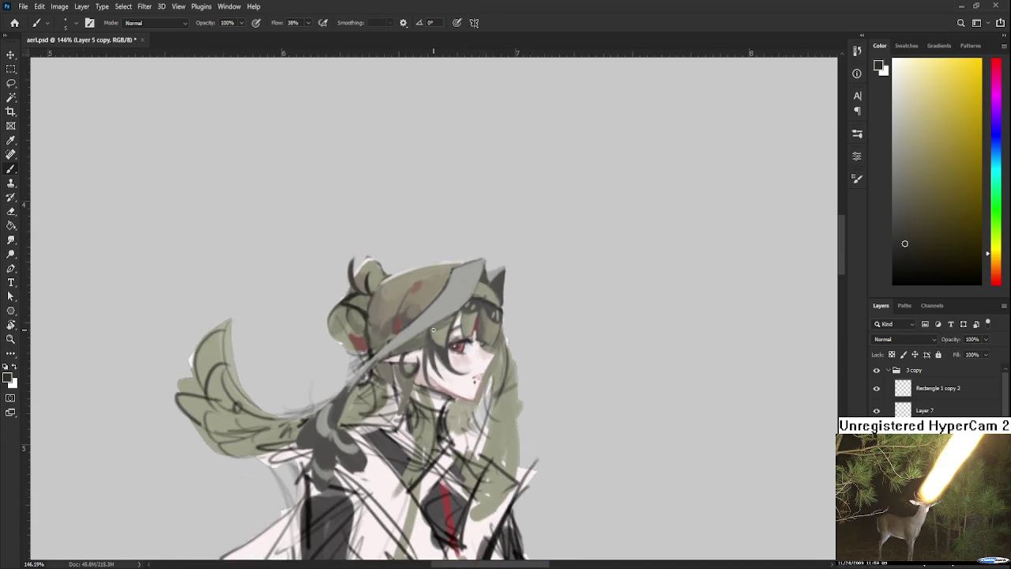
Step: Zoom in and out on the girl's head and neck while blending pale grey into the hair
scroll(425, 338, down, 1)
scroll(425, 338, down, 1)
scroll(431, 338, up, 2)
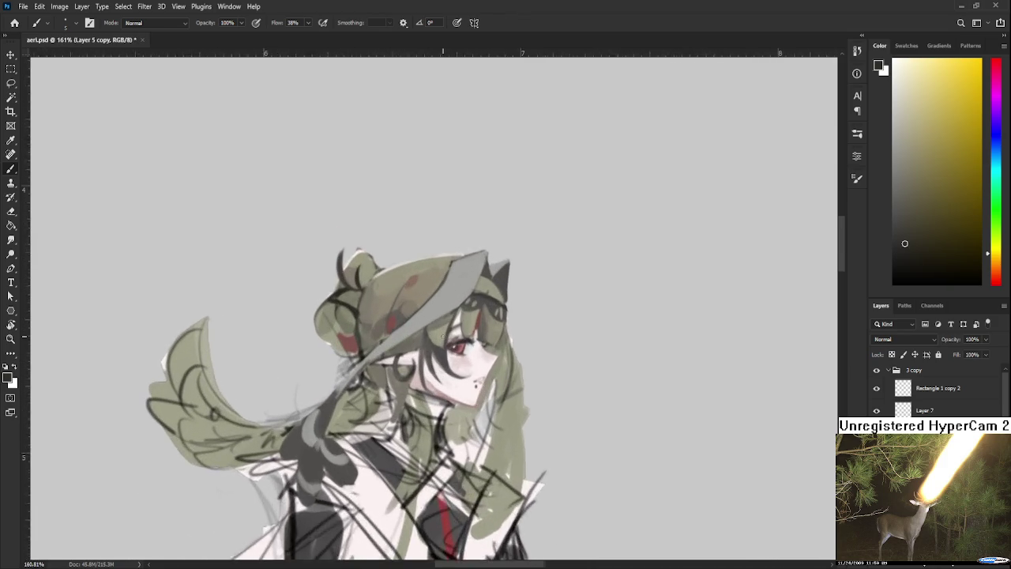
scroll(431, 338, up, 2)
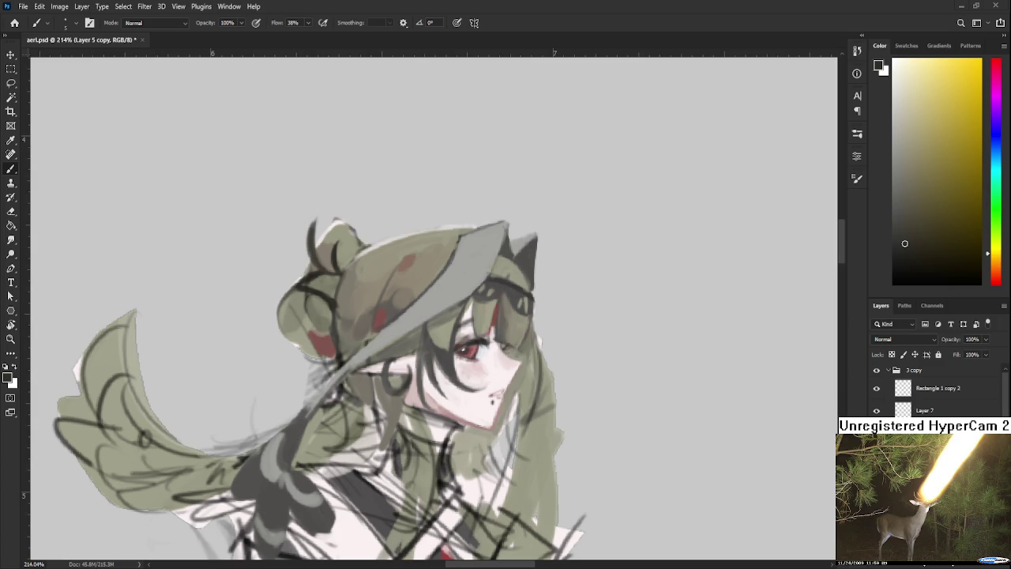
scroll(406, 287, down, 1)
Step: Rotate the canvas view, sample greys from the hat brim, then reset the view upright
key(r)
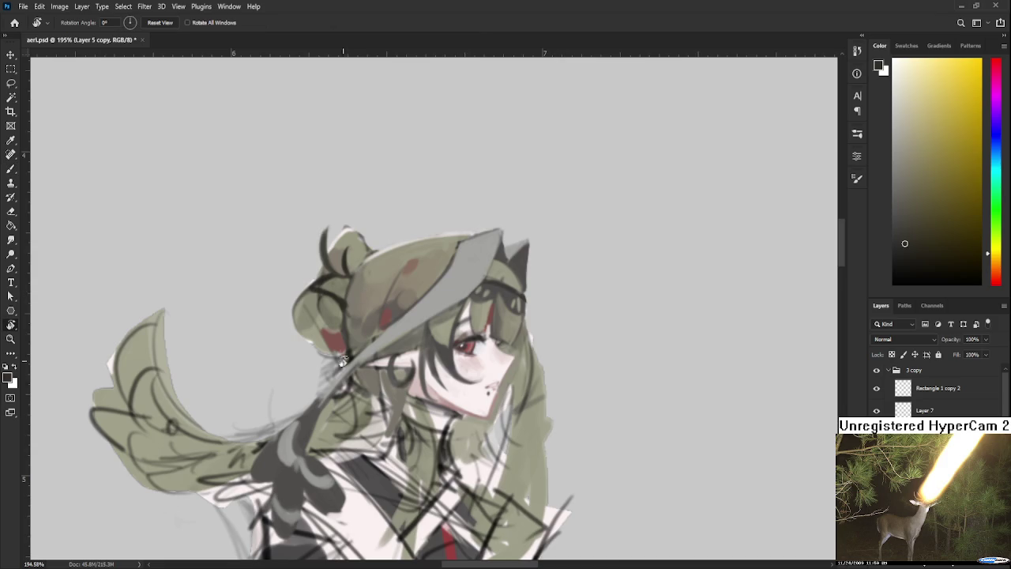
mouse_move(407, 287)
mouse_down()
mouse_move(464, 316)
mouse_move(349, 378)
mouse_up()
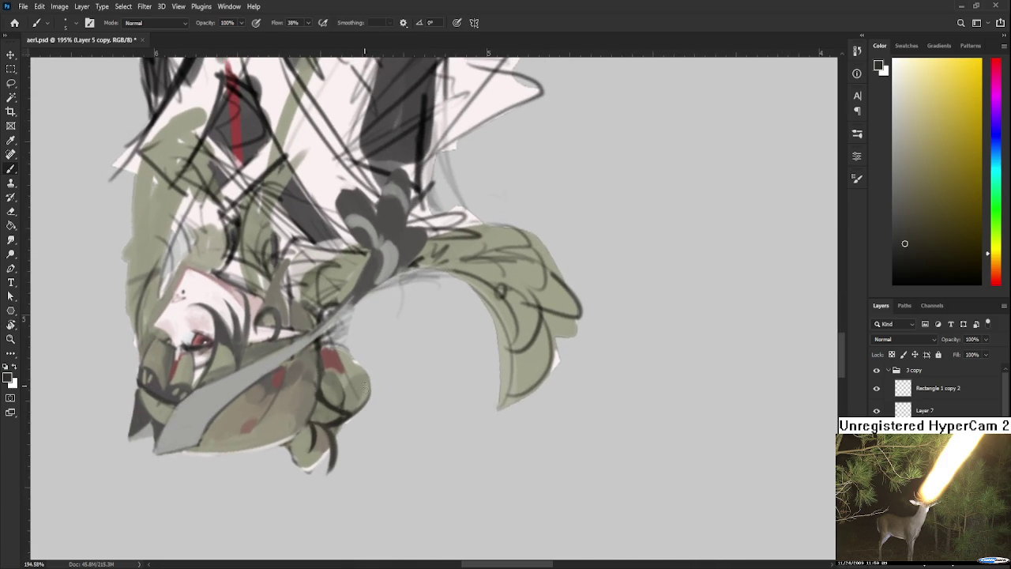
alt+click(353, 391)
alt+click(355, 384)
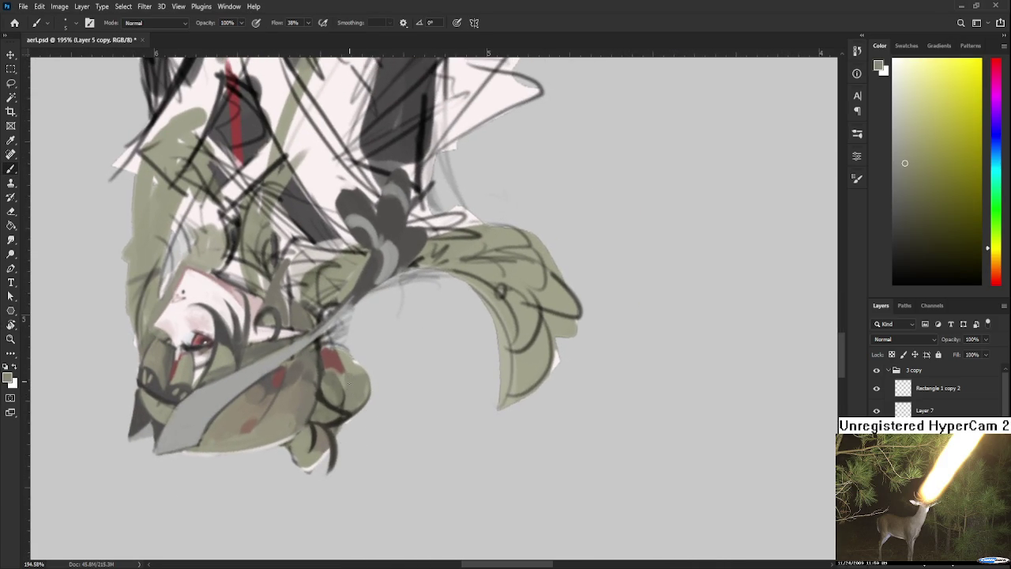
key(r)
drag(355, 384, 385, 410)
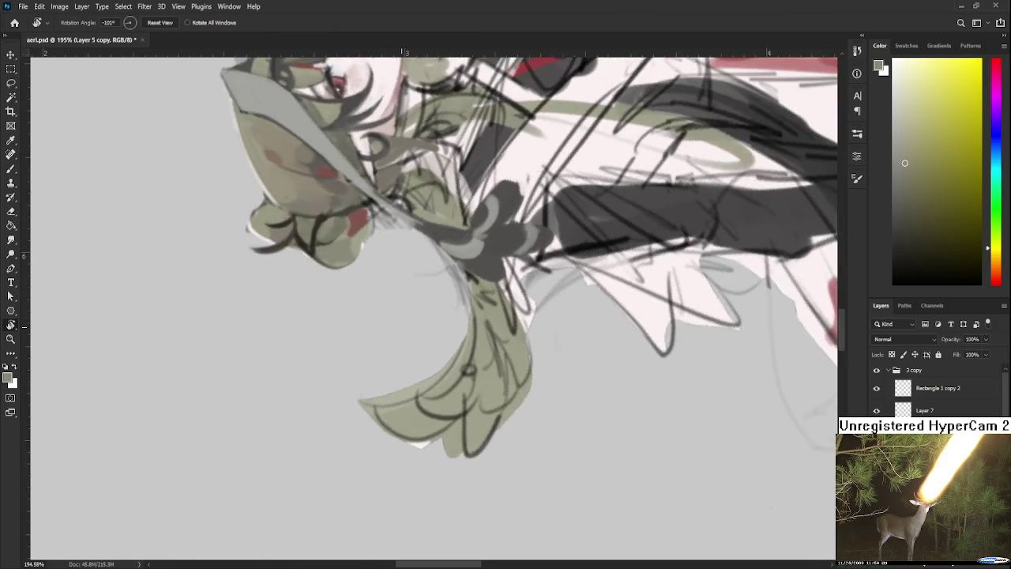
key(Escape)
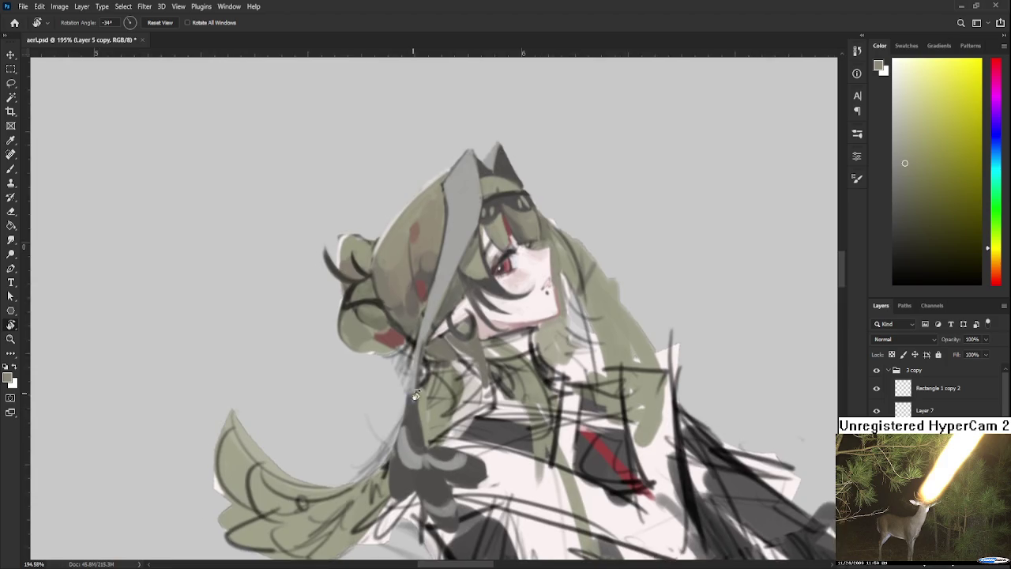
key(b)
Step: Paint dark red accents on the hat, alternating near-black, olive green and dark red samples
alt+click(360, 317)
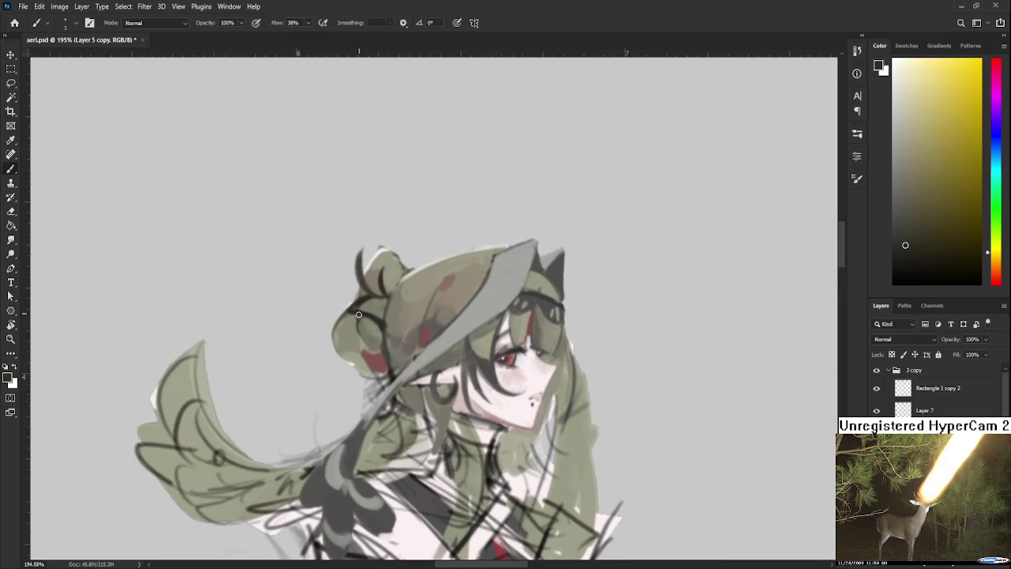
alt+click(376, 352)
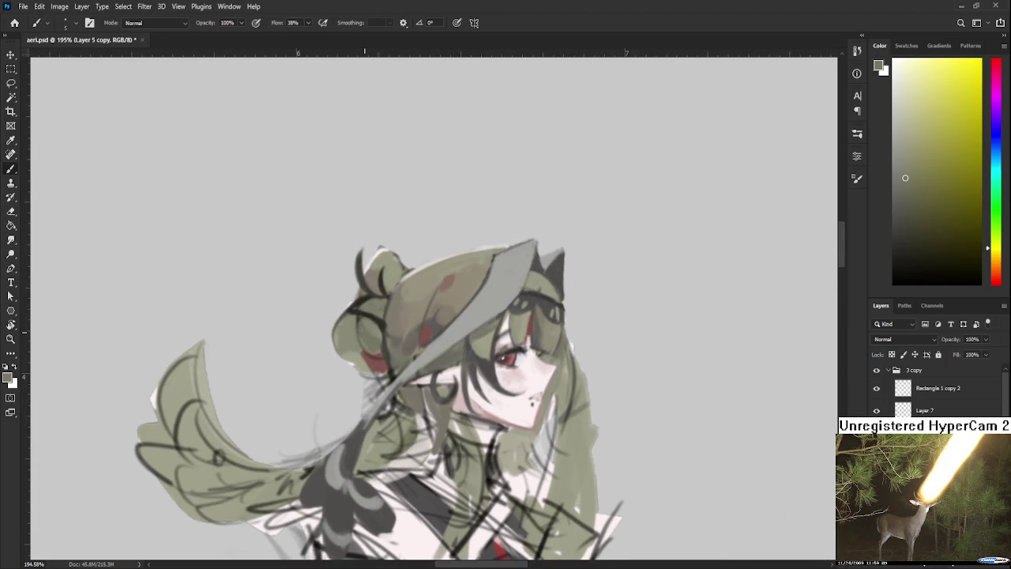
alt+click(372, 367)
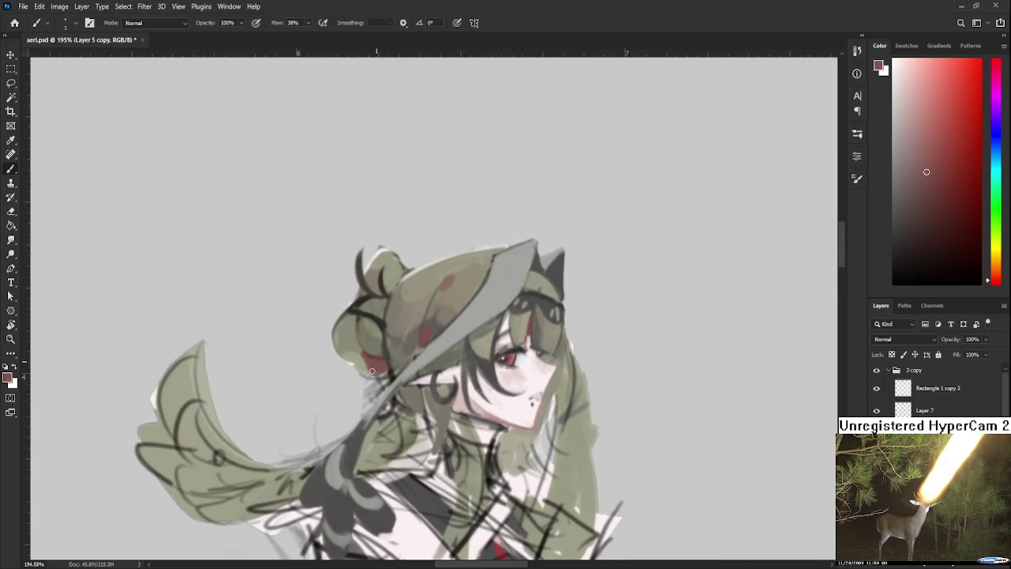
alt+click(360, 361)
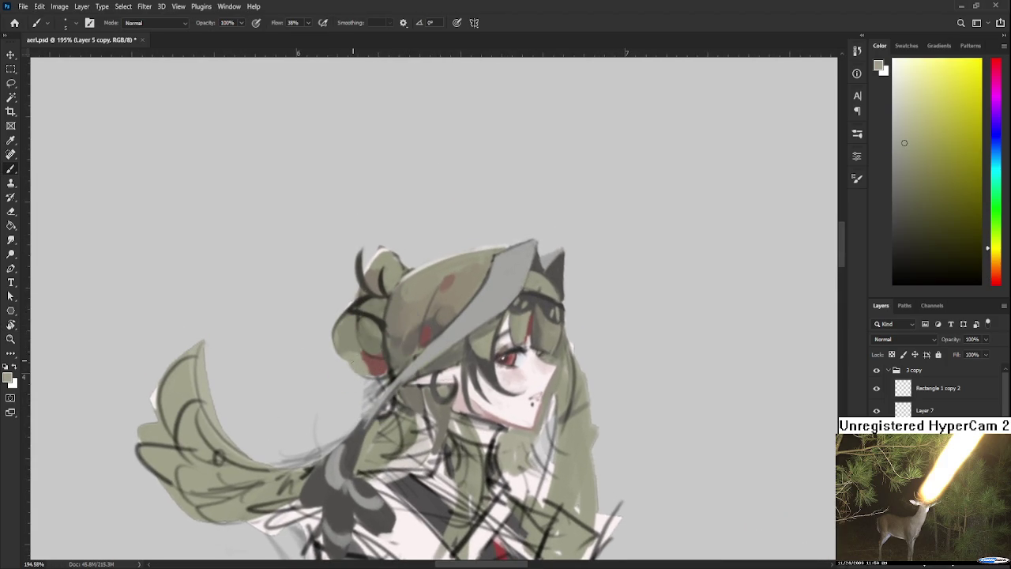
alt+click(371, 359)
alt+click(379, 367)
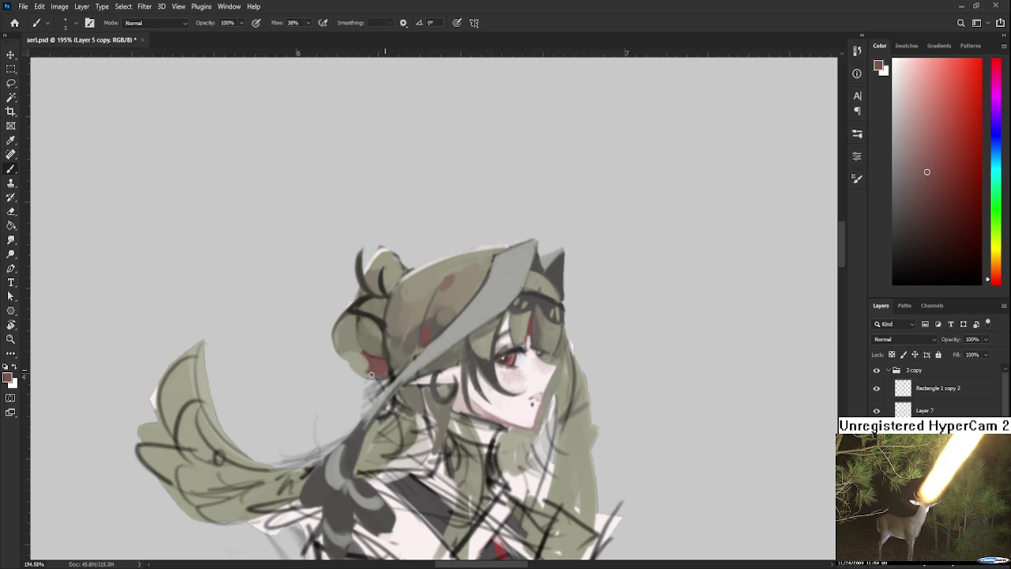
Step: Reposition the view on the hat and touch up its shading with sampled light warm tones
drag(380, 387, 328, 375)
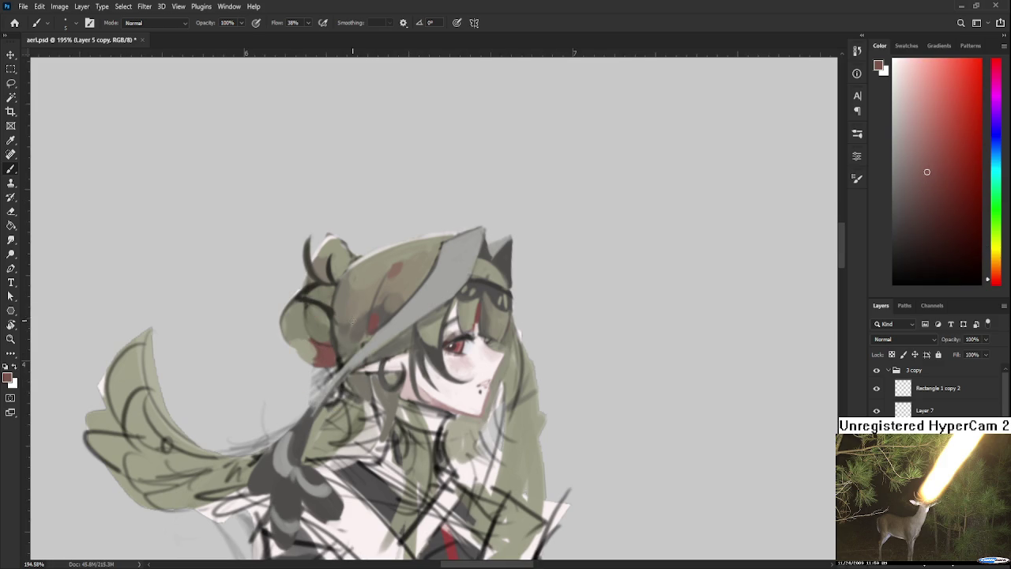
scroll(356, 296, down, 2)
scroll(355, 296, down, 3)
scroll(355, 300, up, 3)
scroll(356, 304, up, 1)
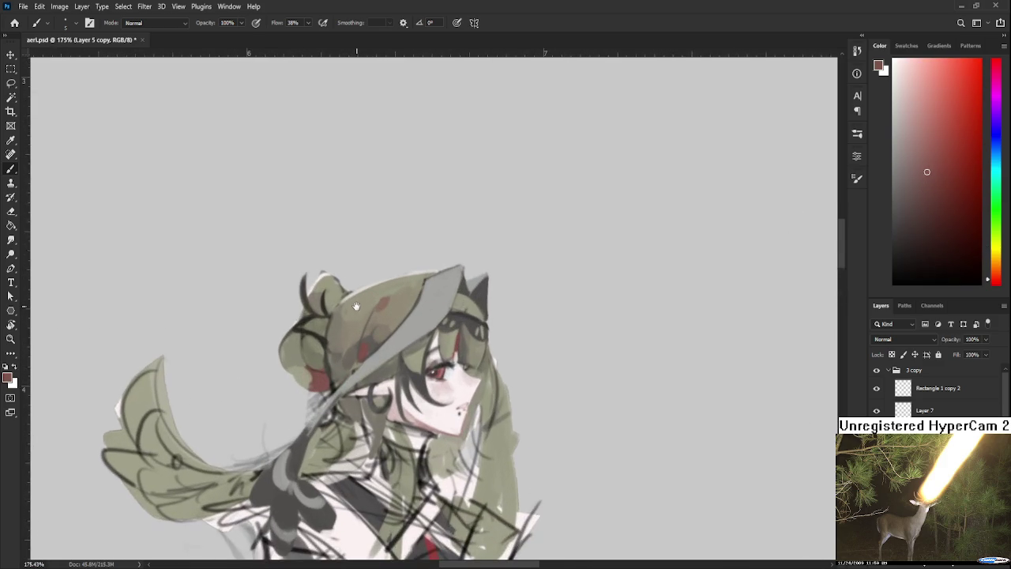
drag(357, 305, 352, 345)
alt+click(371, 391)
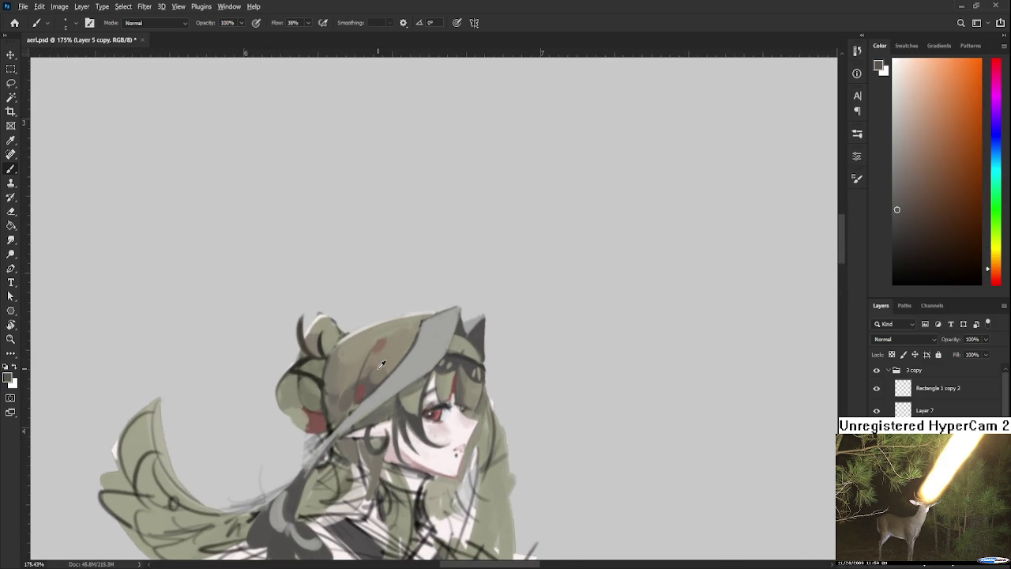
alt+click(365, 387)
drag(375, 380, 404, 357)
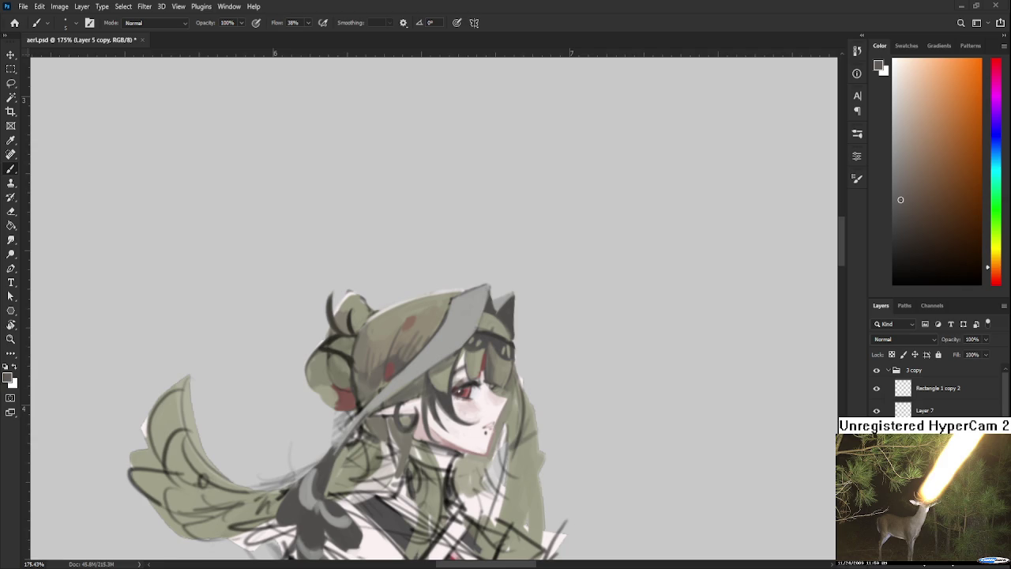
Step: Paint over the hat and hair with yellow-green and freshly sampled hat and hair greens
scroll(355, 316, down, 3)
drag(354, 297, 349, 317)
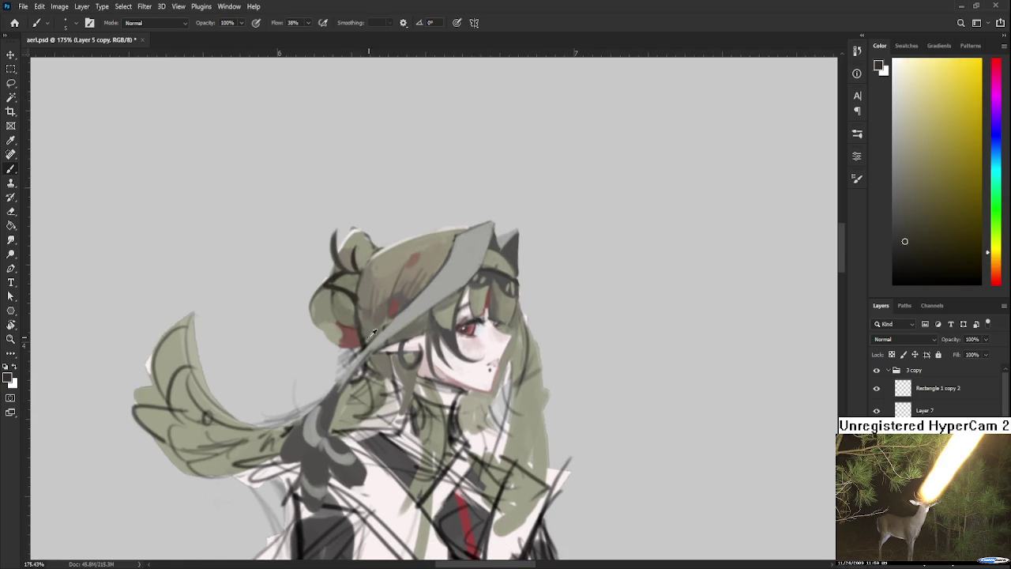
alt+click(349, 312)
alt+click(352, 327)
alt+click(358, 306)
drag(367, 346, 346, 355)
Step: Zoom out to check the whole figure, zoom back in, then tilt the canvas view slightly
scroll(353, 340, down, 1)
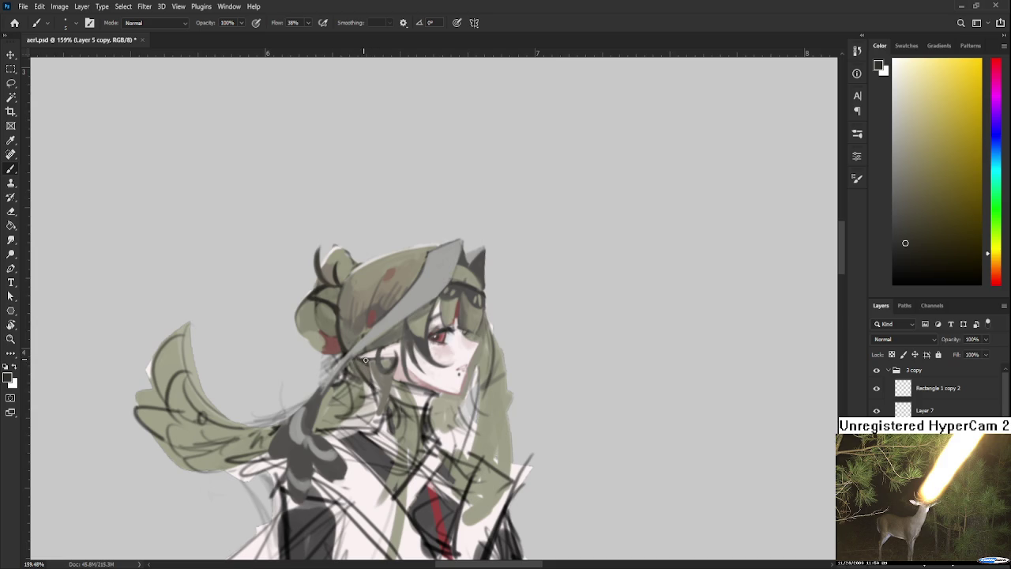
scroll(363, 357, down, 3)
scroll(364, 358, down, 3)
scroll(365, 357, down, 4)
scroll(367, 357, up, 1)
scroll(371, 357, up, 2)
scroll(380, 357, up, 2)
scroll(416, 354, up, 1)
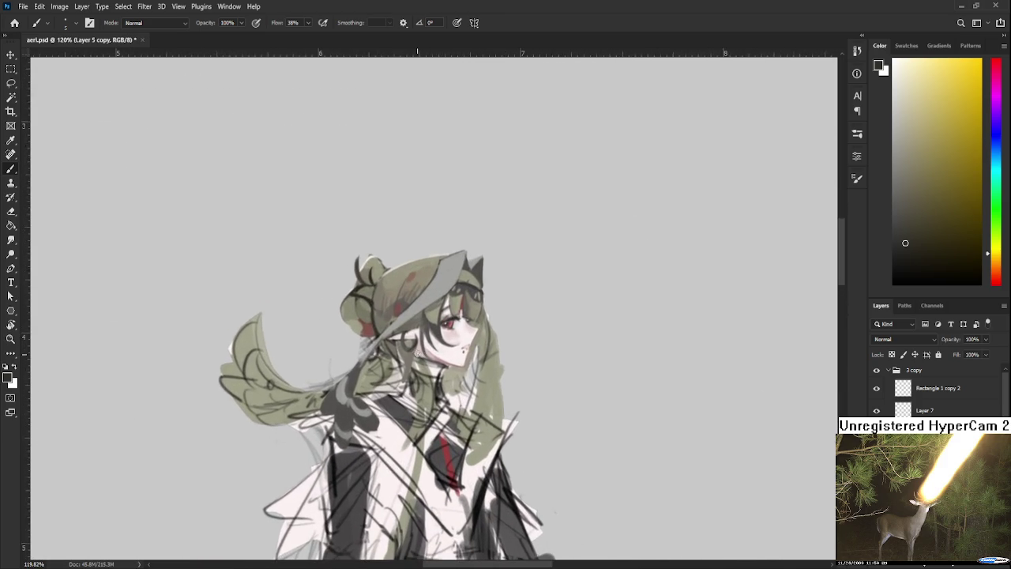
scroll(416, 353, down, 5)
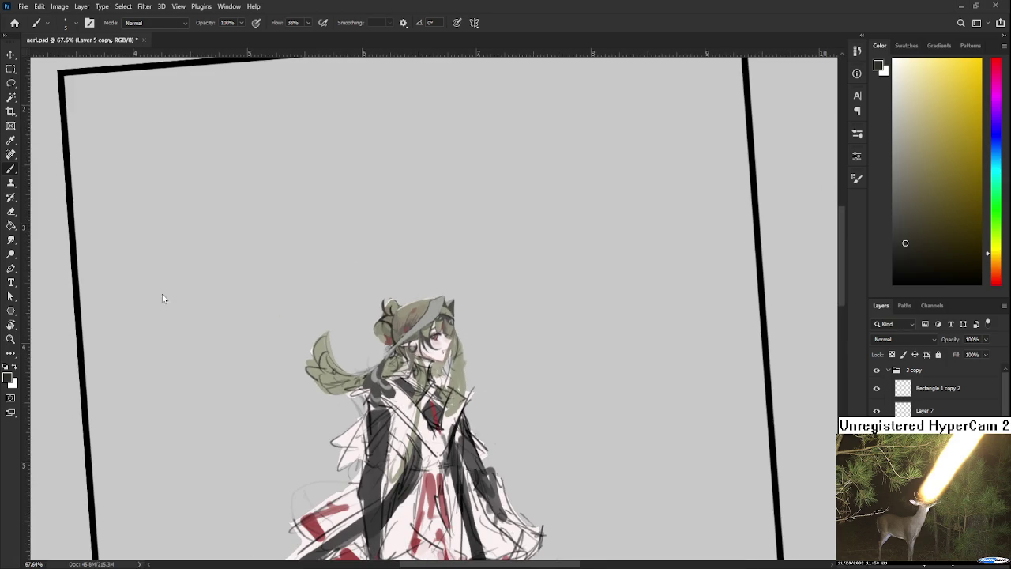
scroll(445, 434, up, 2)
scroll(445, 435, up, 3)
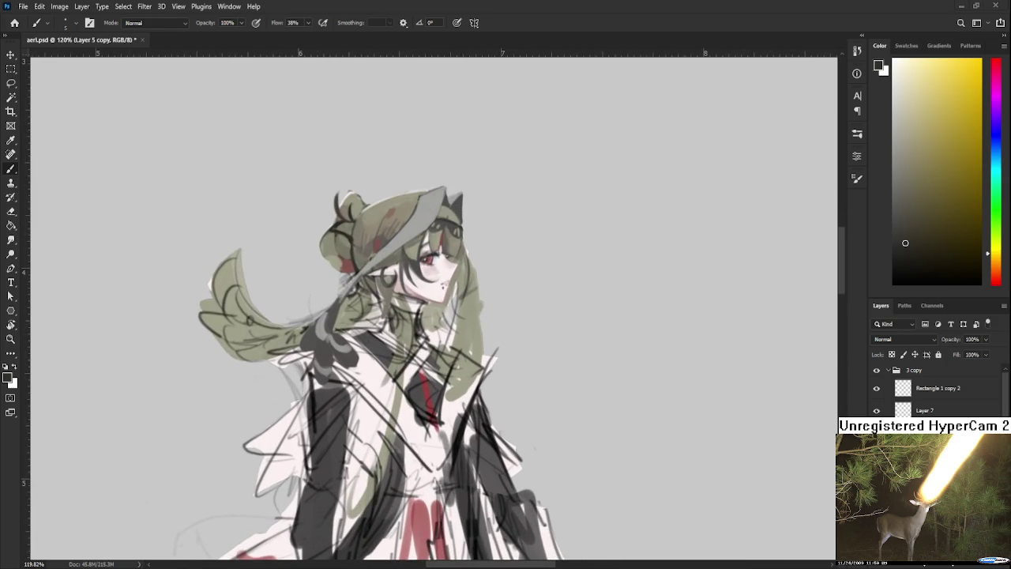
scroll(455, 456, down, 2)
key(r)
mouse_move(411, 443)
mouse_down()
mouse_move(455, 456)
mouse_move(327, 356)
mouse_up()
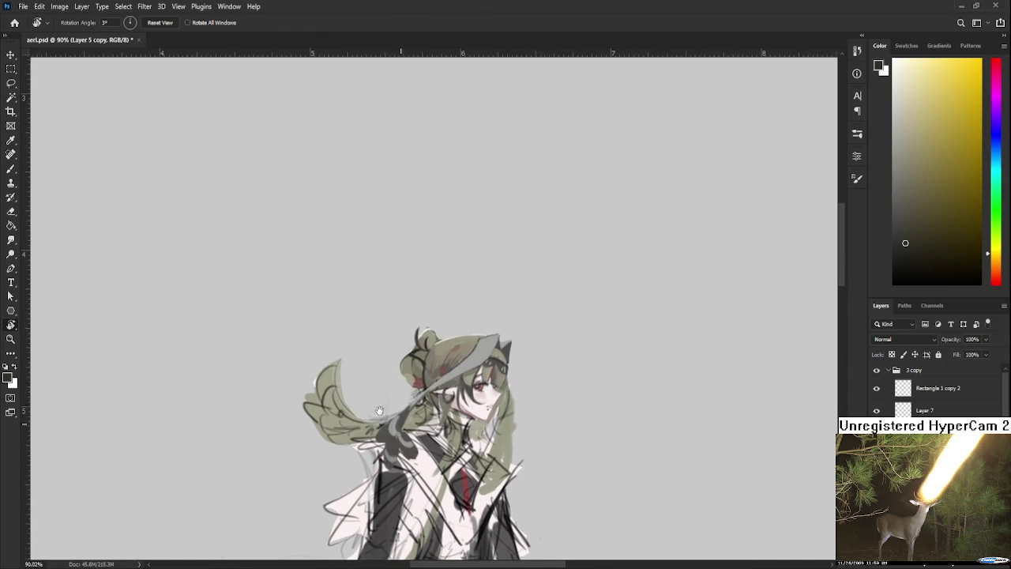
Step: Lasso the flowing hair tuft on the left and shrink it to about 73%
key(e)
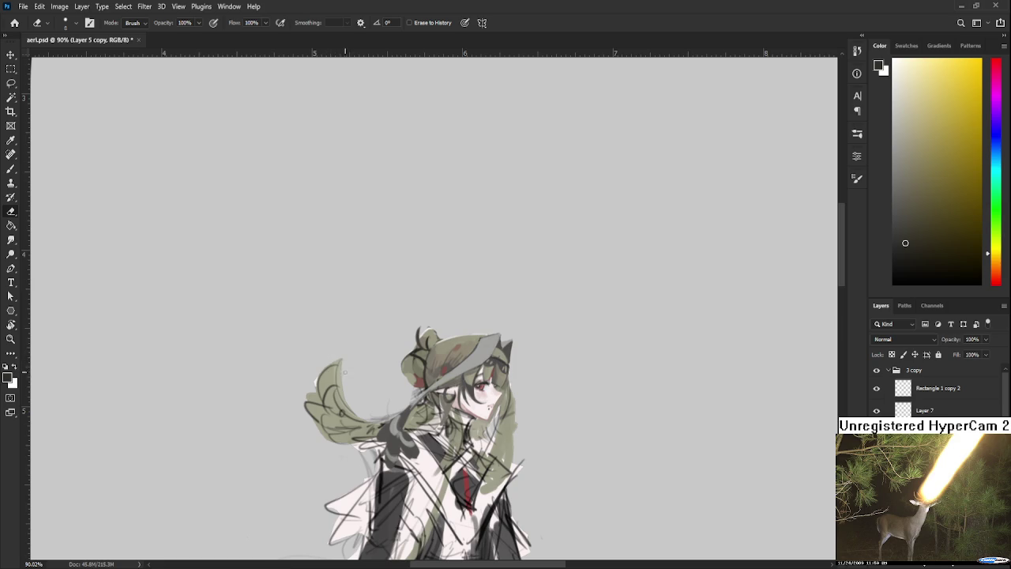
key(bracketright)
key(bracketright)
key(bracketright)
key(l)
drag(346, 348, 380, 436)
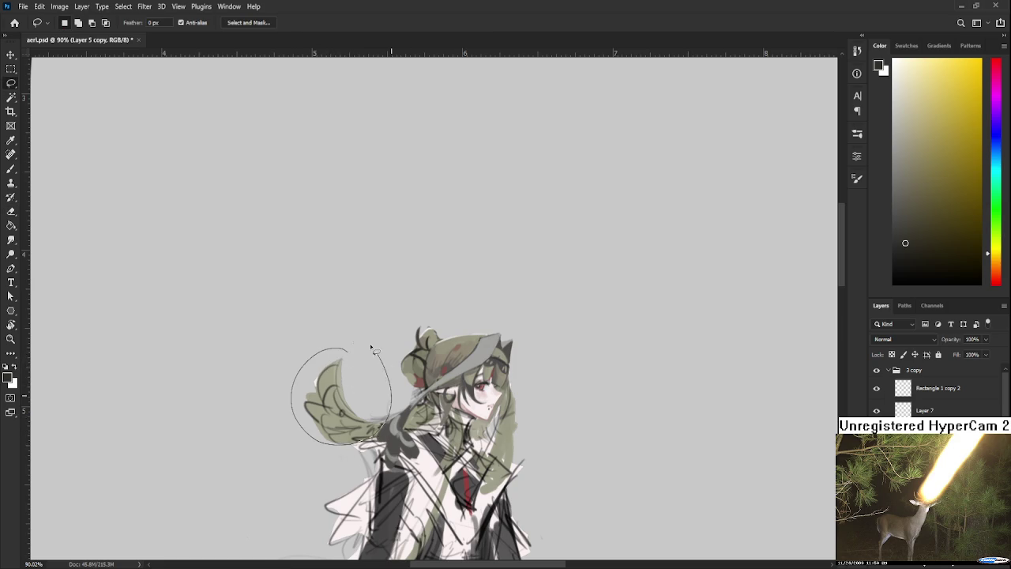
key(ctrl+t)
mouse_move(292, 328)
mouse_down()
mouse_move(337, 364)
mouse_move(372, 355)
mouse_up()
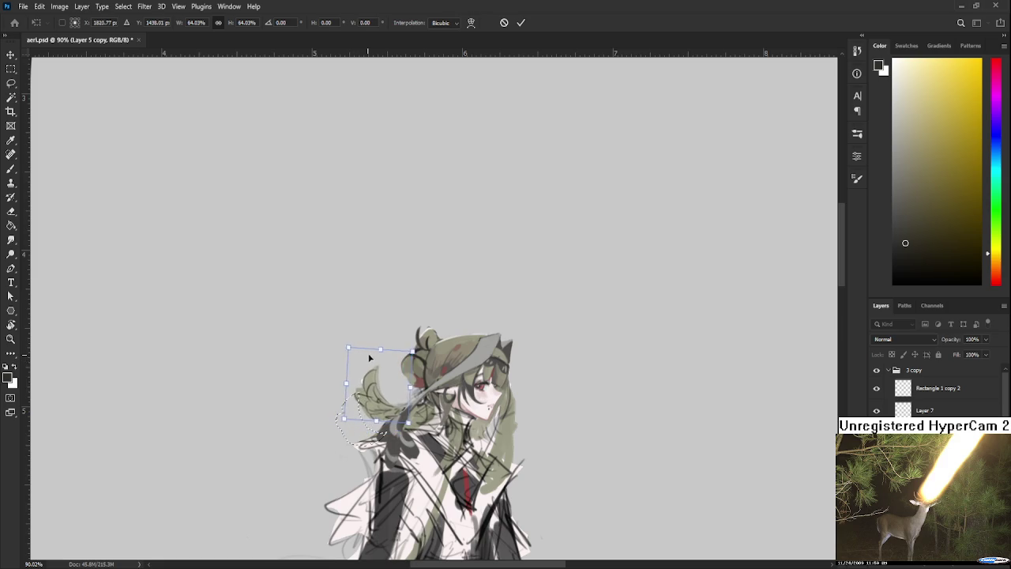
key(Return)
Step: Paint pale pink over the right hair and arm, then erase the excess strokes
key(b)
drag(468, 433, 421, 346)
alt+click(448, 393)
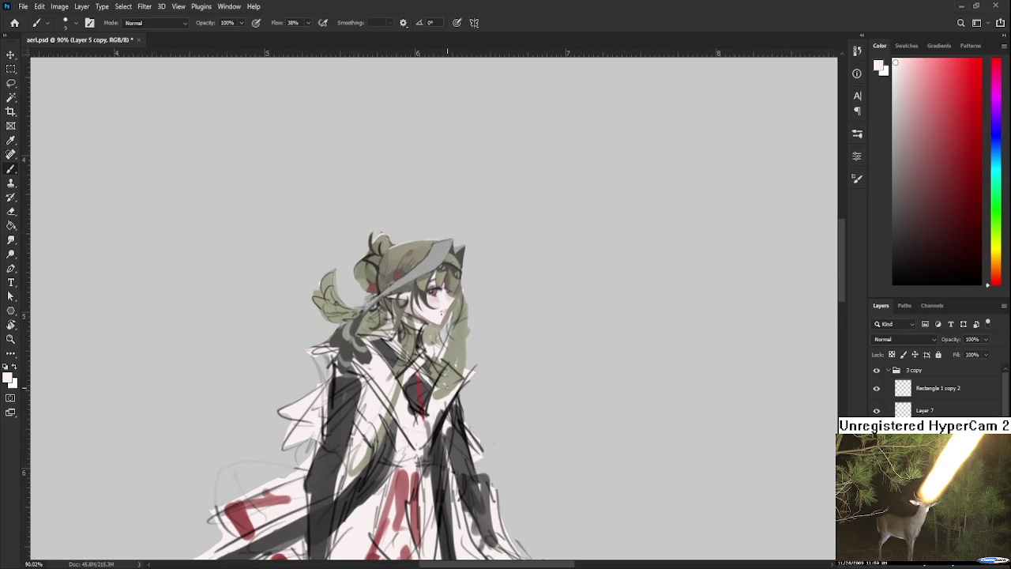
mouse_move(433, 406)
mouse_down()
mouse_move(466, 365)
mouse_move(456, 402)
mouse_move(431, 386)
mouse_move(439, 352)
mouse_up()
key(e)
drag(441, 387, 445, 352)
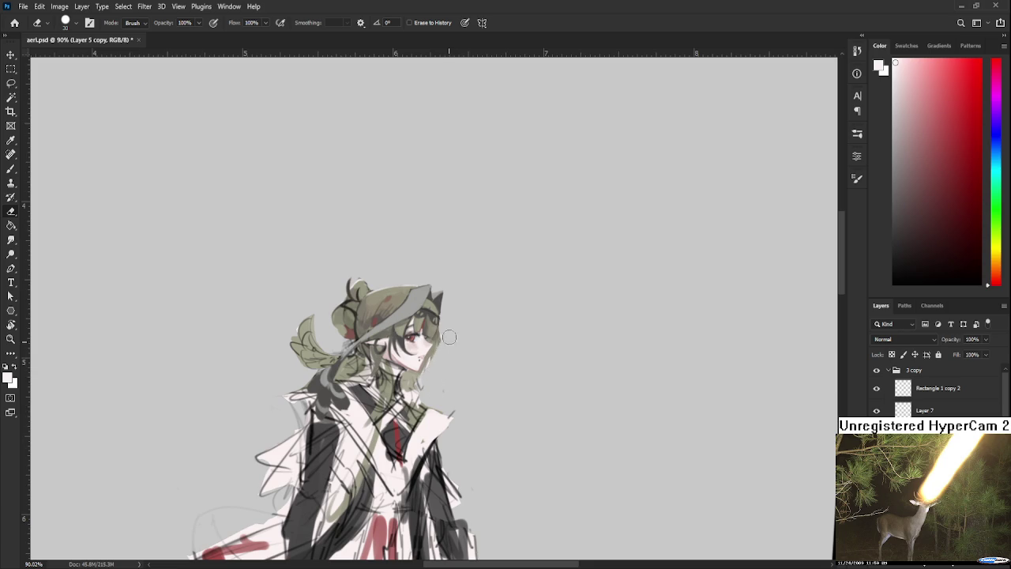
Step: Line the hair's right edge with a thin grey stroke using a fine brush
key(b)
alt+click(437, 297)
key(bracketleft)
key(bracketleft)
key(bracketleft)
key(bracketleft)
drag(441, 304, 440, 344)
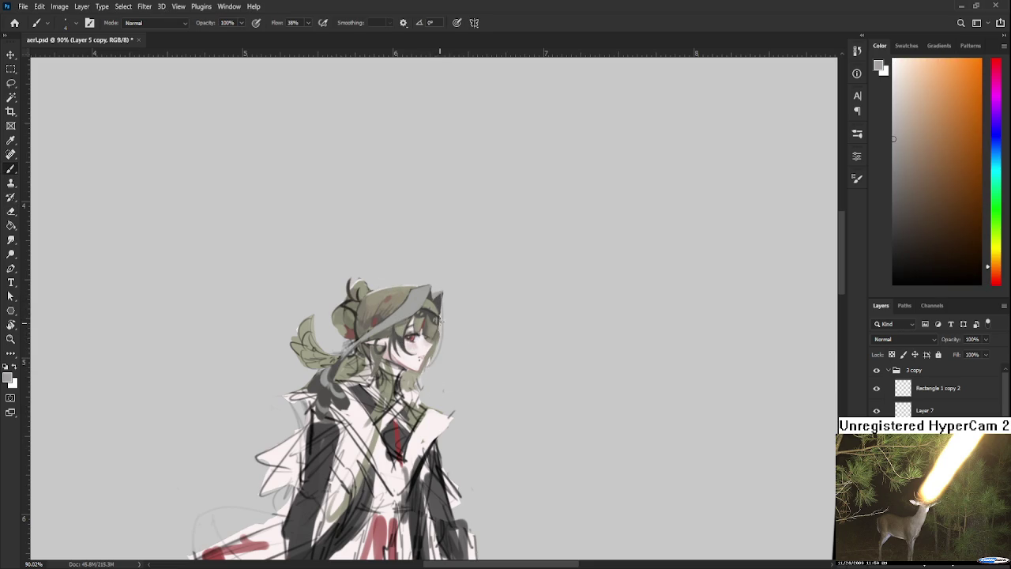
drag(446, 291, 433, 368)
drag(445, 305, 435, 365)
Step: Erase the small dark marks right of the face with an eraser shrunk to about 7 px
scroll(442, 343, up, 1)
key(e)
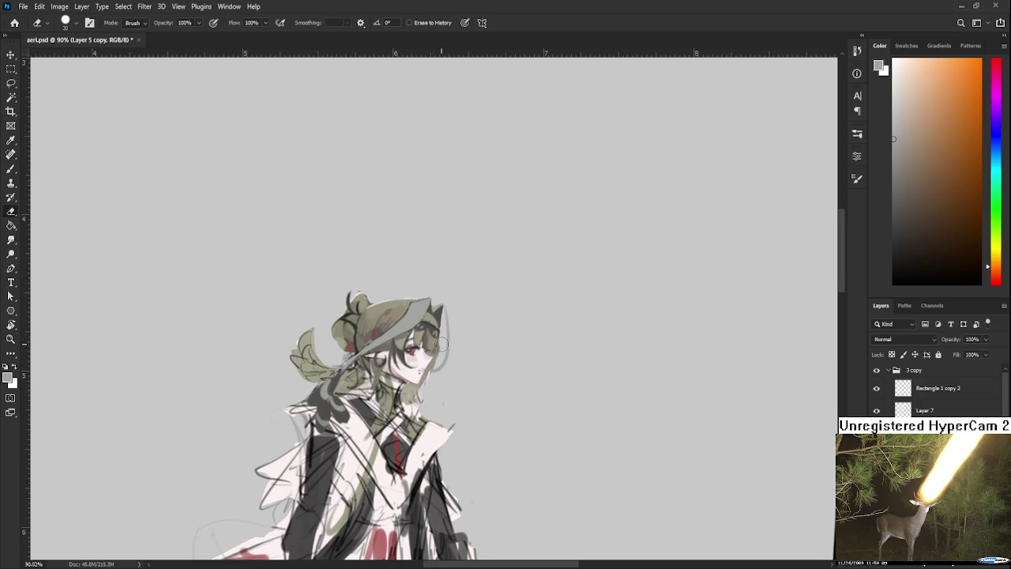
key(bracketleft)
key(bracketleft)
key(bracketleft)
drag(439, 348, 436, 360)
scroll(438, 328, up, 2)
Step: Paint a dark curved strand down the hair's right edge beside the cheek with a sampled dark colour
scroll(437, 328, up, 2)
key(b)
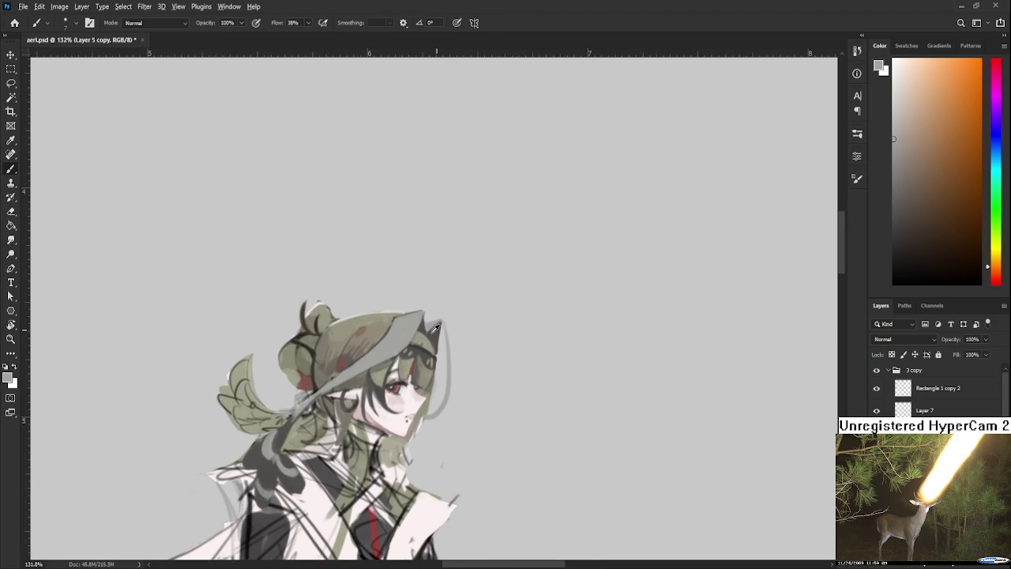
alt+click(436, 328)
drag(439, 327, 437, 393)
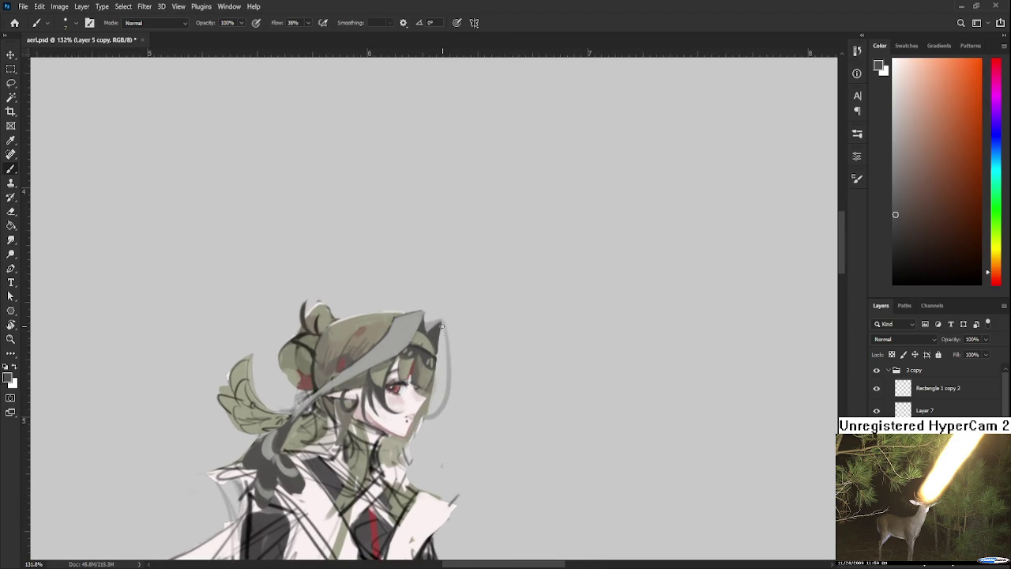
mouse_move(451, 337)
mouse_down()
mouse_move(462, 323)
mouse_move(435, 395)
mouse_up()
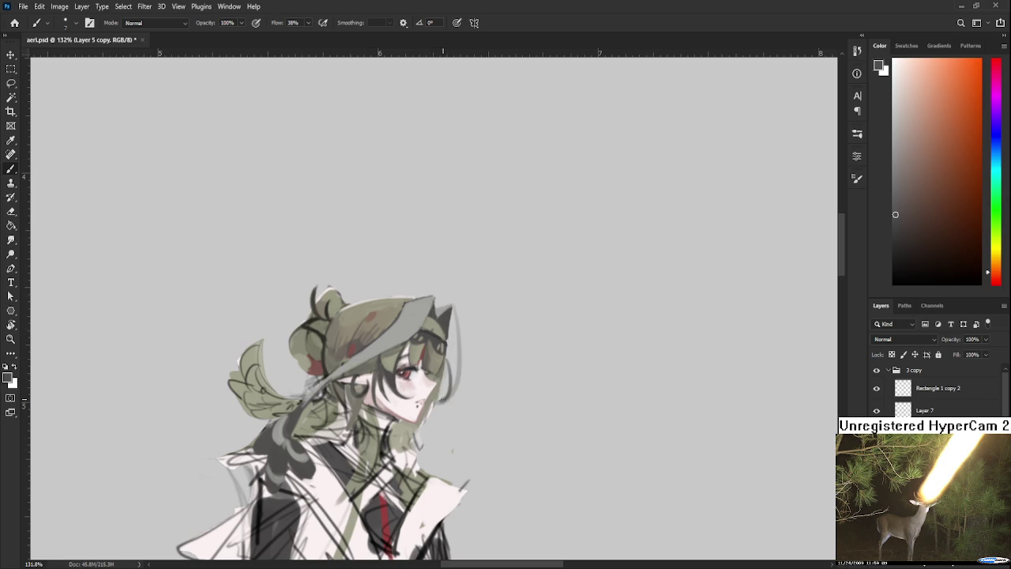
mouse_move(445, 355)
mouse_down()
mouse_move(440, 399)
mouse_move(451, 354)
mouse_up()
mouse_move(451, 317)
mouse_down()
mouse_move(459, 364)
mouse_move(452, 312)
mouse_up()
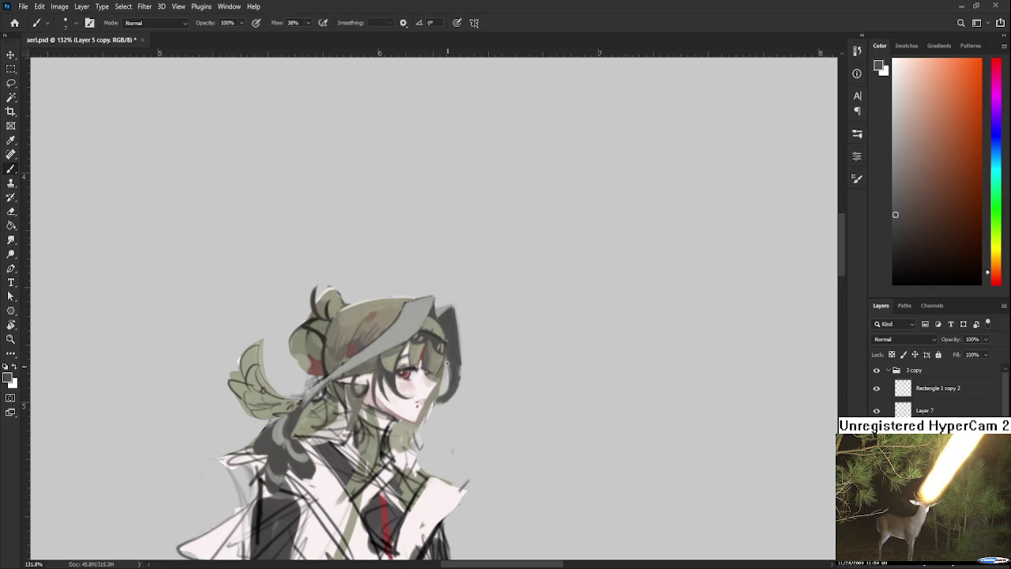
mouse_move(452, 374)
mouse_down()
mouse_move(444, 397)
mouse_move(460, 365)
mouse_move(355, 378)
mouse_up()
key(r)
scroll(355, 378, up, 3)
key(e)
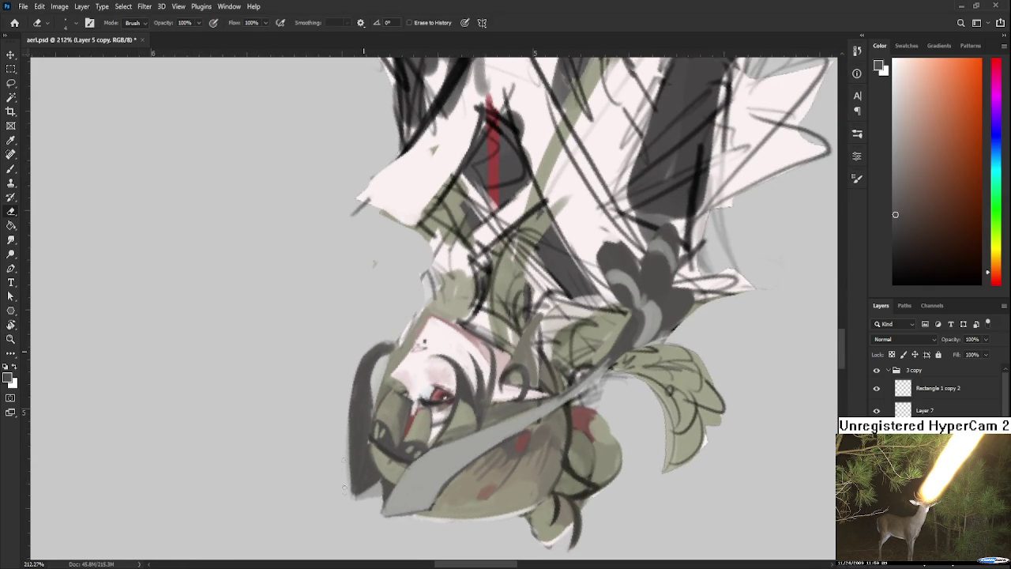
drag(345, 459, 339, 419)
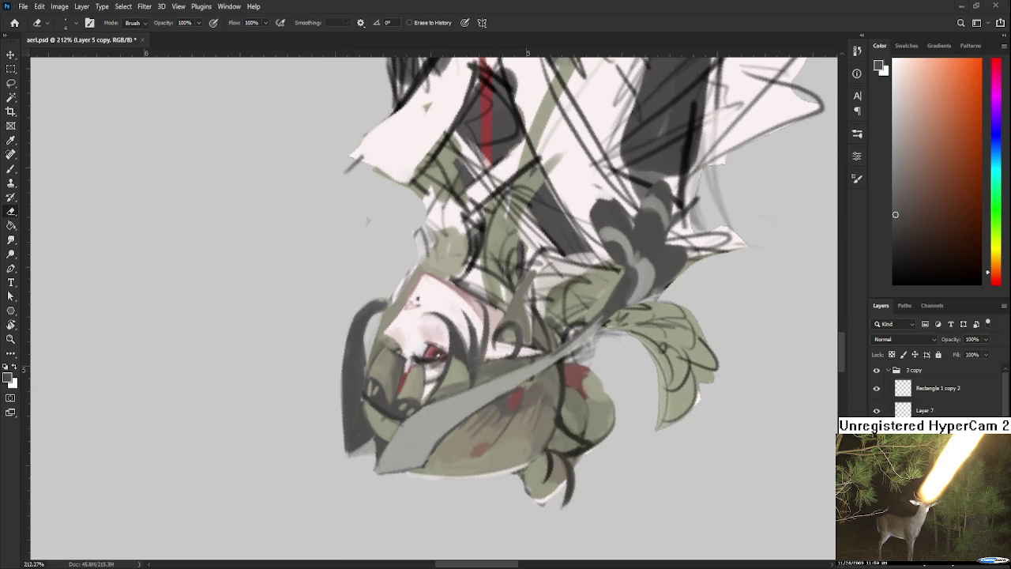
drag(302, 388, 294, 360)
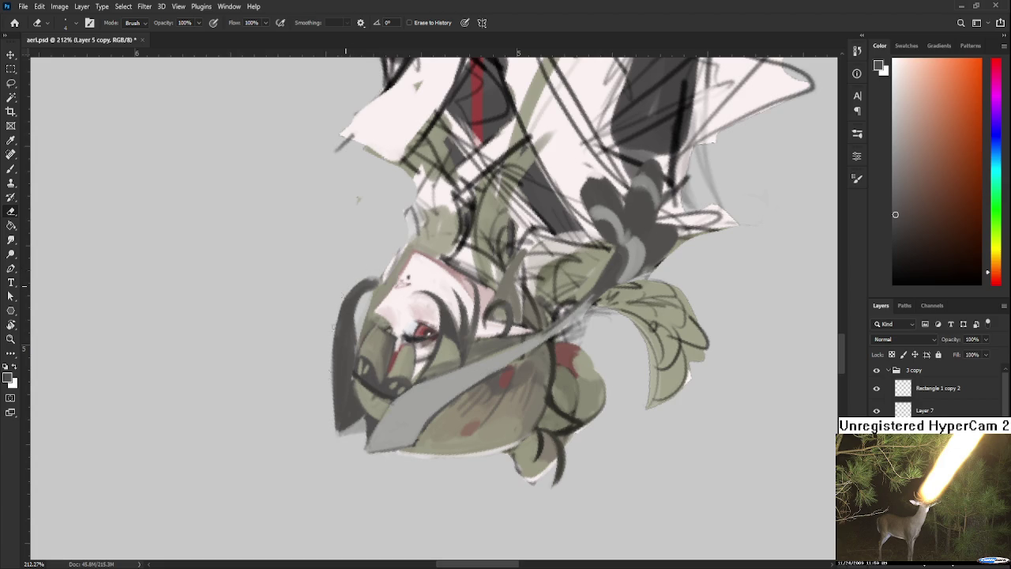
key(r)
drag(333, 442, 414, 395)
key(e)
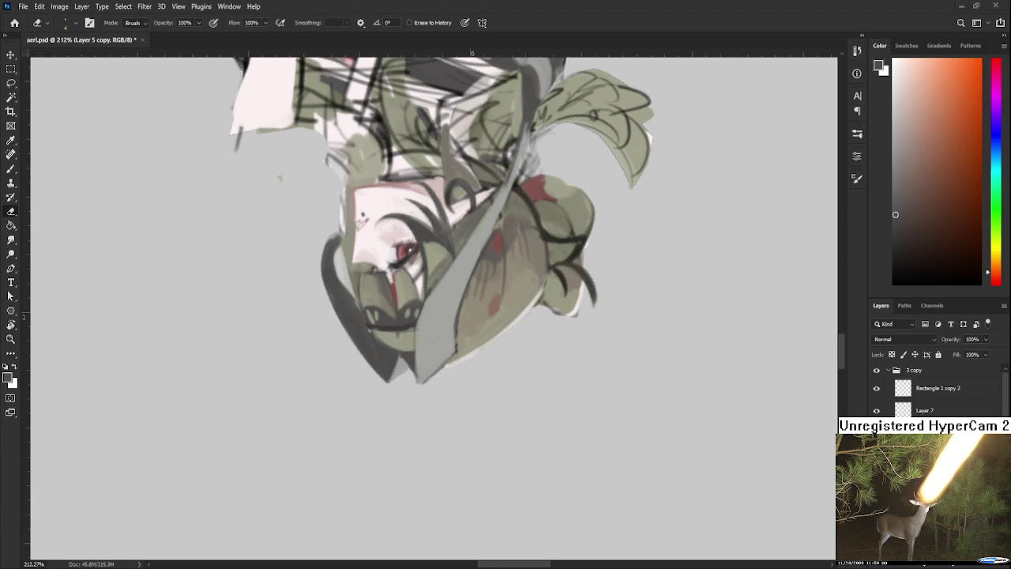
key(r)
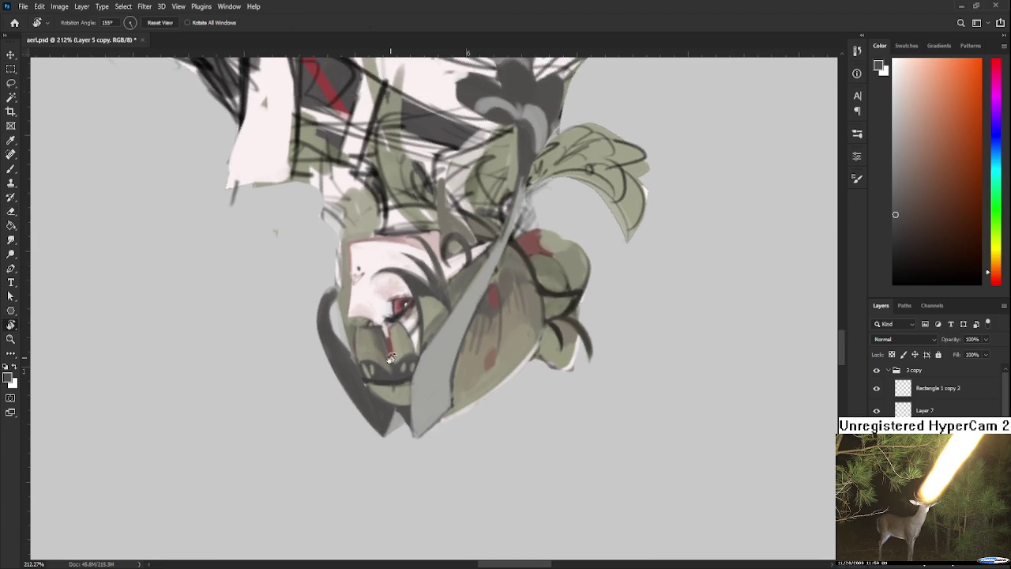
Step: Paint a dark stroke on the outer hair edge, try erasing part of it, then undo
drag(368, 319, 336, 341)
key(b)
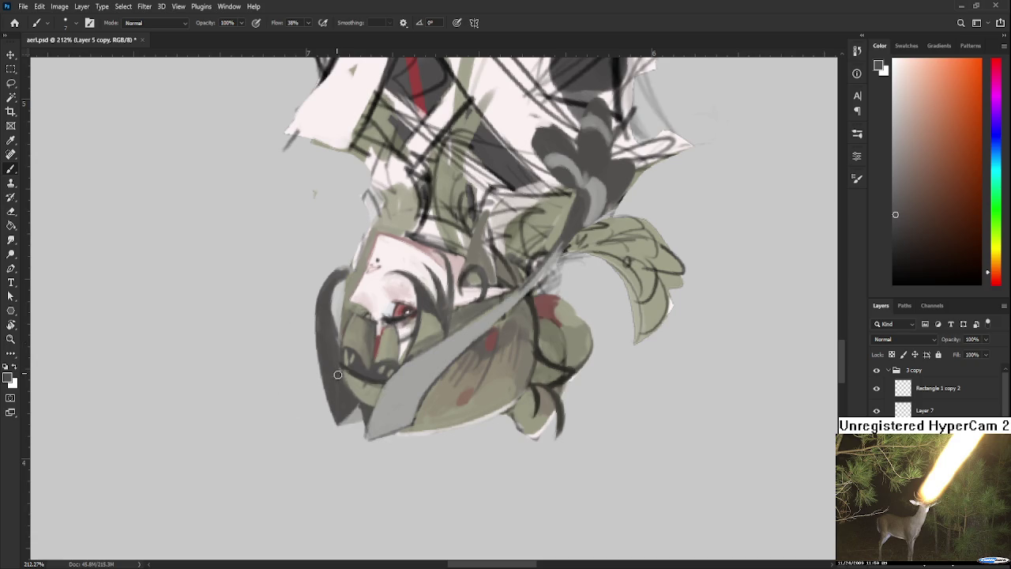
alt+click(343, 368)
drag(336, 352, 339, 330)
alt+click(338, 332)
key(e)
drag(333, 286, 334, 328)
drag(334, 292, 335, 324)
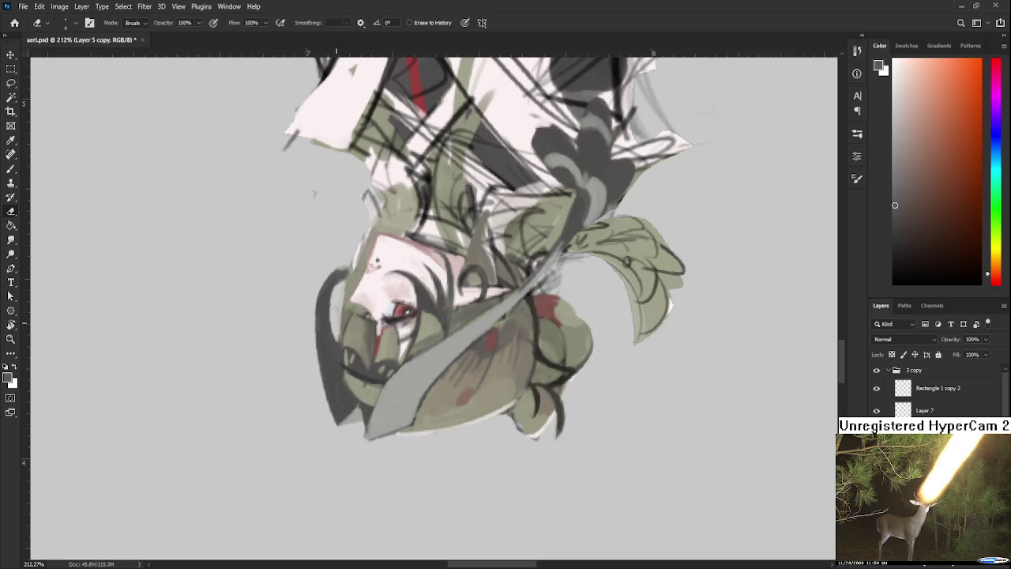
key(ctrl+z)
Step: Sample new yellowish and hair tones from the drawing near the hair edge
key(b)
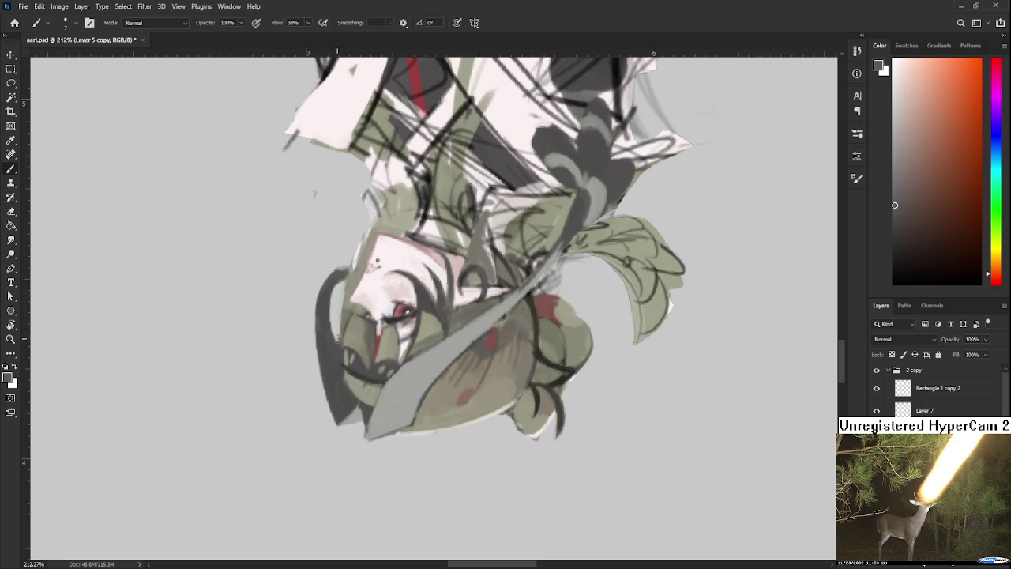
alt+click(339, 338)
alt+click(348, 330)
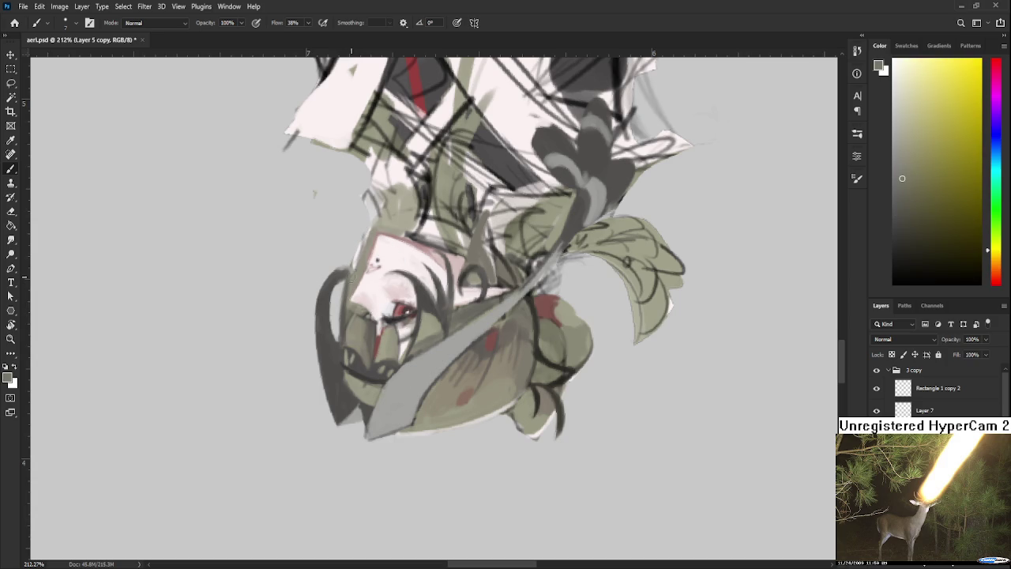
drag(352, 274, 346, 281)
alt+click(349, 278)
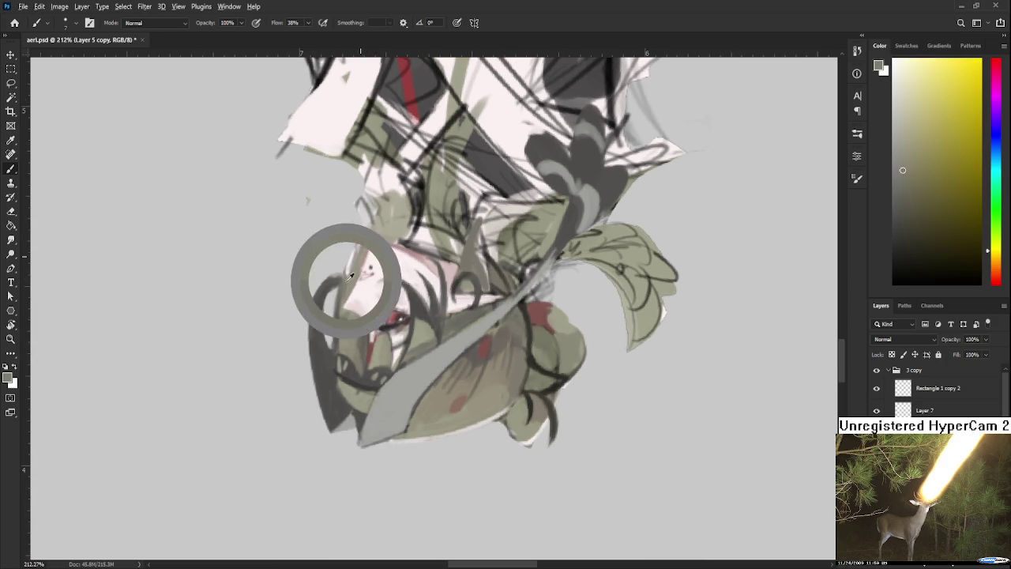
Step: Rotate the view between upright and upside down and zoom while working on the hair edge
key(r)
mouse_move(359, 272)
mouse_down()
mouse_move(341, 329)
mouse_move(449, 336)
mouse_move(413, 288)
mouse_up()
key(e)
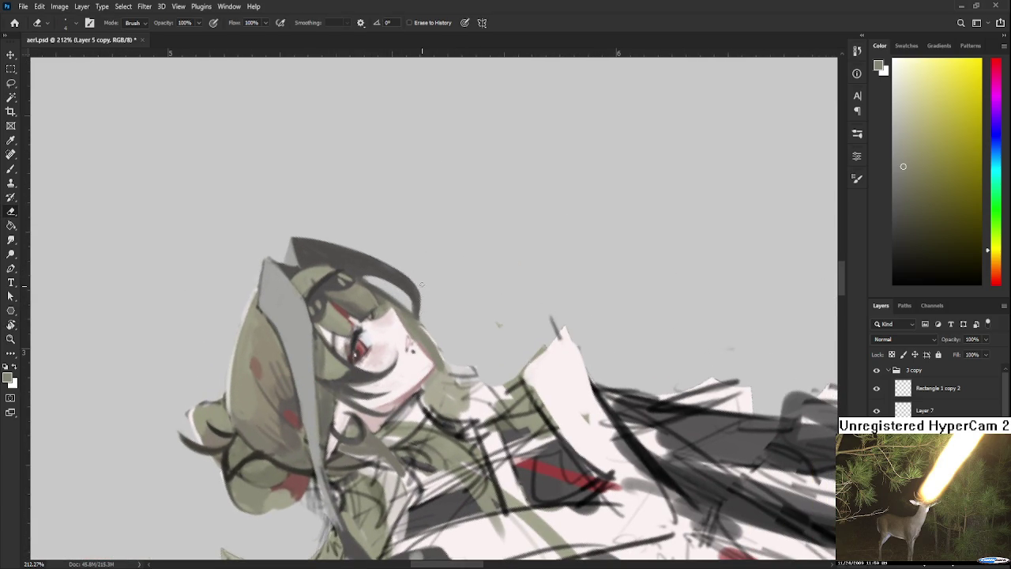
key(r)
mouse_move(421, 298)
mouse_down()
mouse_move(420, 340)
mouse_move(389, 320)
mouse_up()
key(e)
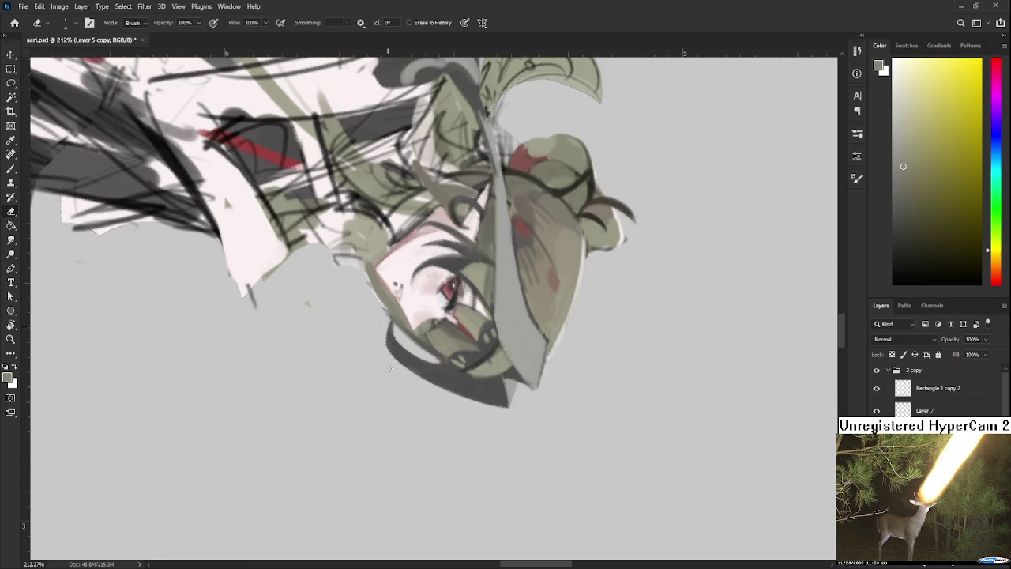
key(r)
mouse_move(388, 319)
mouse_down()
mouse_move(500, 342)
mouse_move(419, 380)
mouse_up()
scroll(500, 342, down, 5)
scroll(419, 380, down, 1)
scroll(385, 308, up, 2)
scroll(442, 310, up, 2)
scroll(526, 313, up, 2)
mouse_move(526, 313)
mouse_down()
mouse_move(385, 333)
mouse_move(403, 344)
mouse_move(387, 340)
mouse_move(370, 354)
mouse_move(398, 331)
mouse_up()
key(b)
key(r)
Step: Lasso the leaf-shaped ornament behind the head and nudge and tilt it slightly
key(l)
key(ctrl+t)
key(Return)
drag(494, 278, 475, 255)
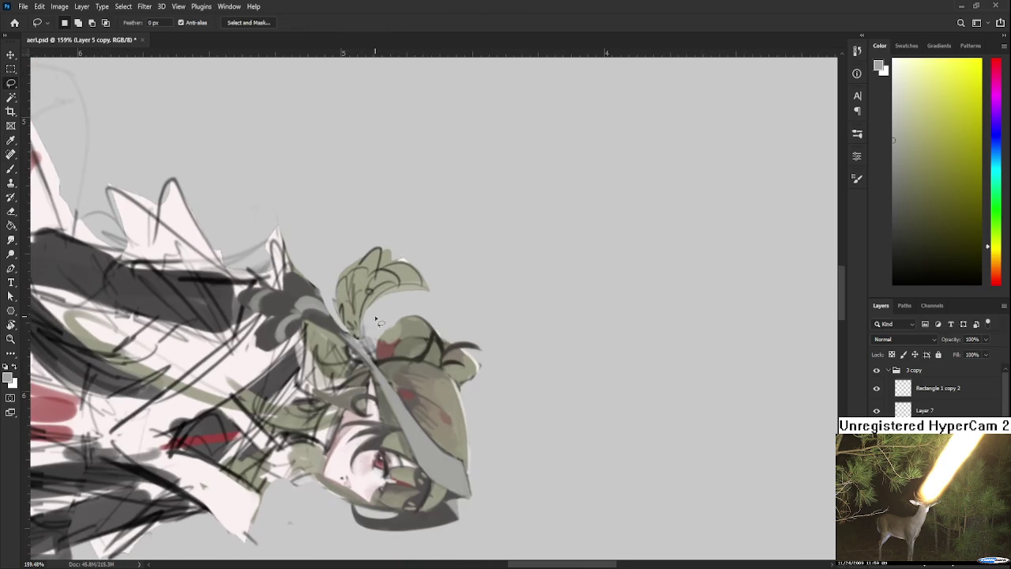
Step: Paint light grey over the leaf ornament with an enlarged brush
key(b)
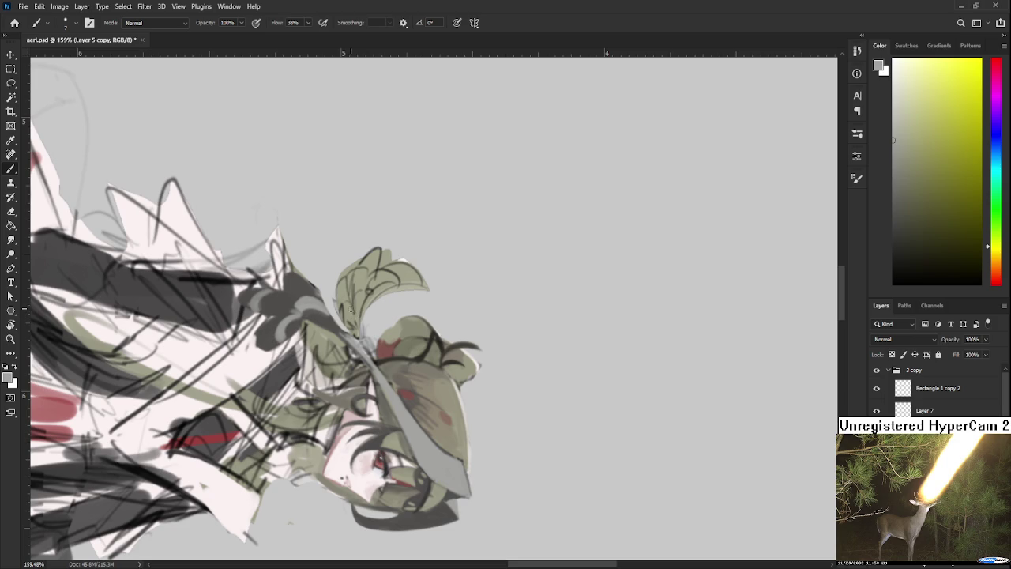
key(])
mouse_move(352, 316)
mouse_down()
mouse_move(347, 285)
mouse_move(351, 324)
mouse_up()
mouse_move(351, 268)
mouse_down()
mouse_move(375, 309)
mouse_move(354, 307)
mouse_move(341, 270)
mouse_move(366, 267)
mouse_move(443, 327)
mouse_move(419, 335)
mouse_up()
Step: Alternate erasing and painting to cover the lower-left leaf and extend its left tip
key(r)
key(e)
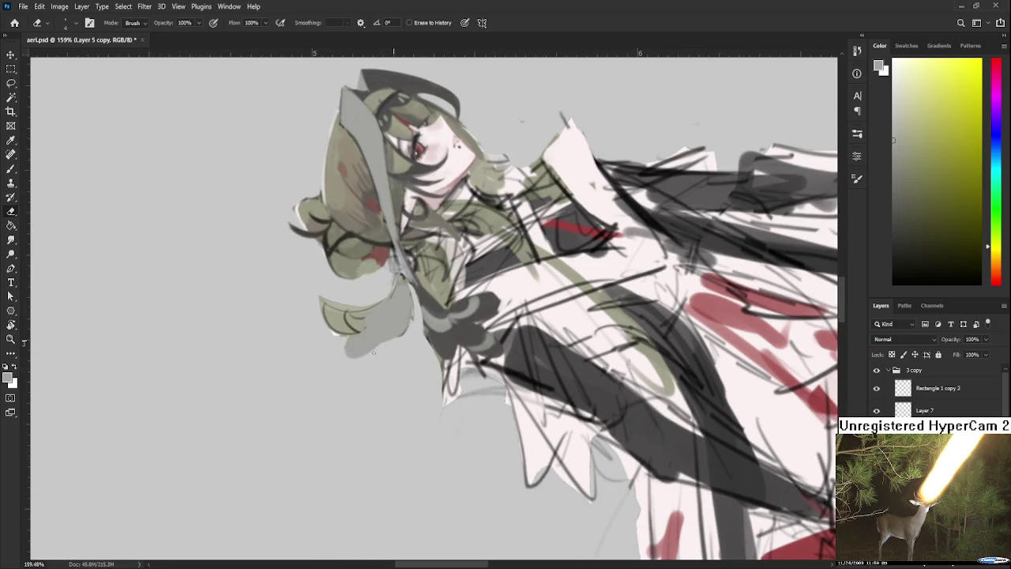
key(b)
drag(360, 328, 317, 302)
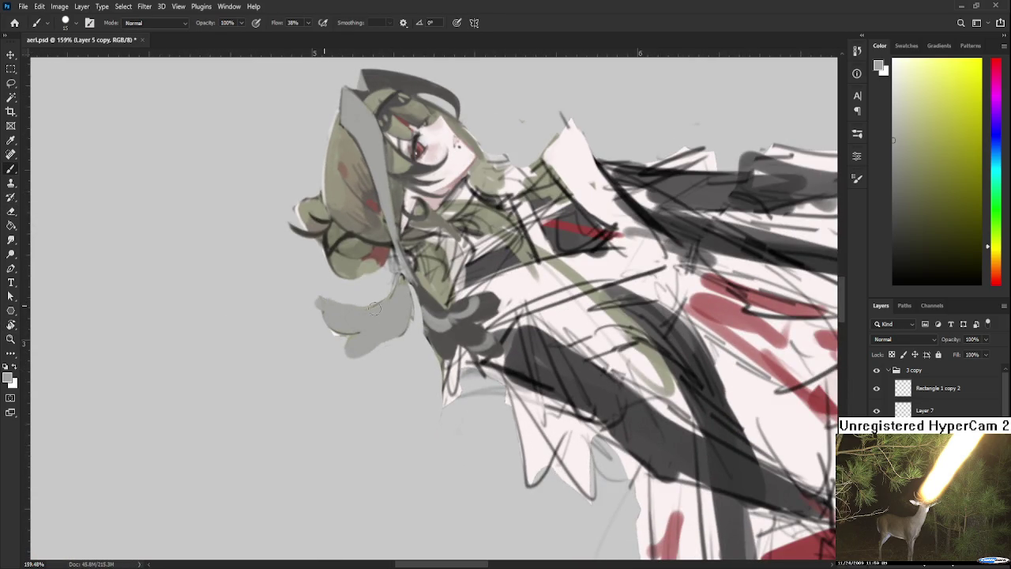
key(e)
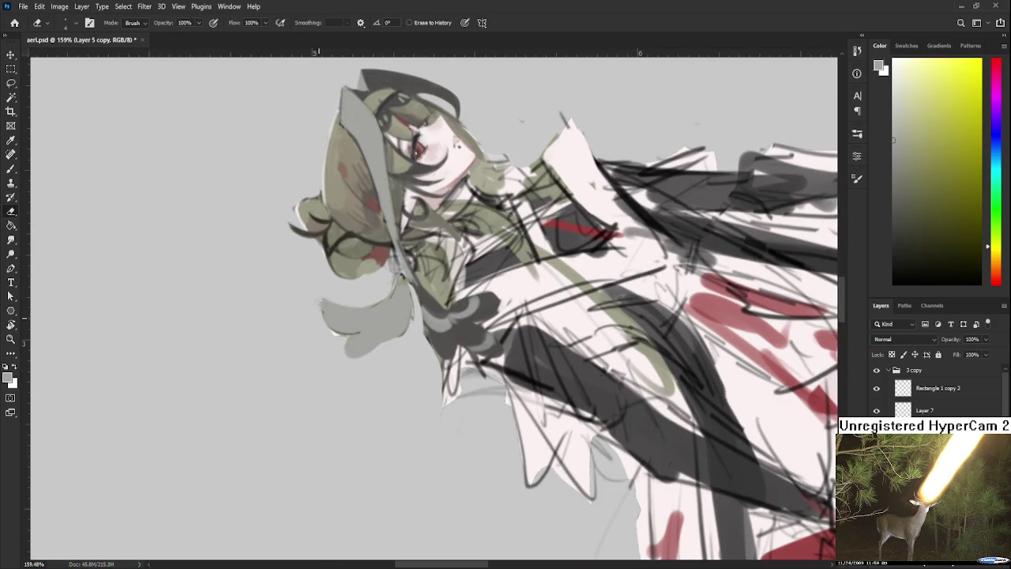
key(b)
drag(316, 312, 330, 305)
Step: Fill the grey shape's left part solidly, erase its tip, and extend it left and up
key(e)
key(b)
mouse_move(331, 314)
mouse_down()
mouse_move(349, 353)
mouse_move(427, 248)
mouse_up()
key(e)
key(b)
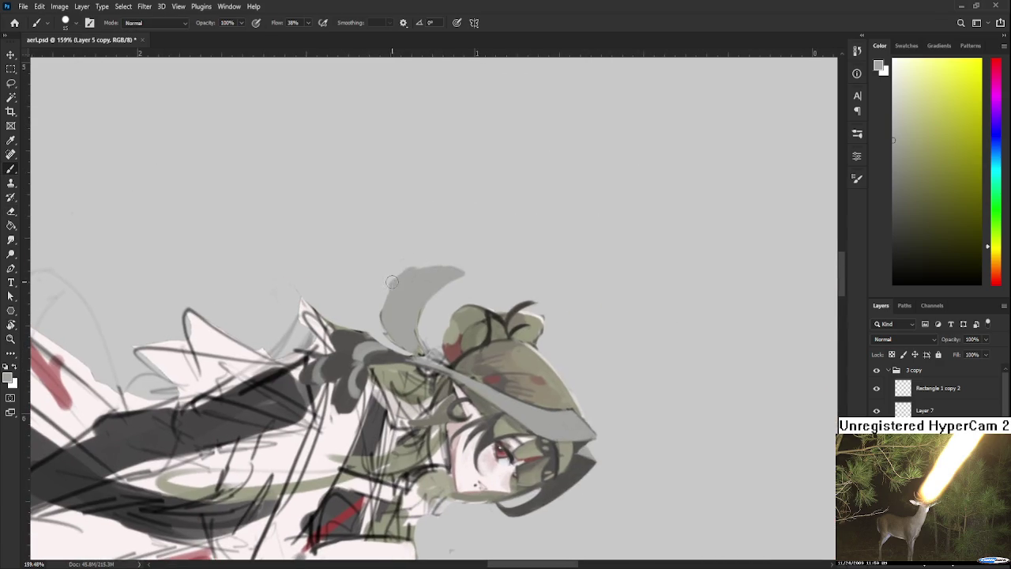
mouse_move(393, 278)
mouse_down()
mouse_move(405, 313)
mouse_move(381, 320)
mouse_move(379, 340)
mouse_up()
key(e)
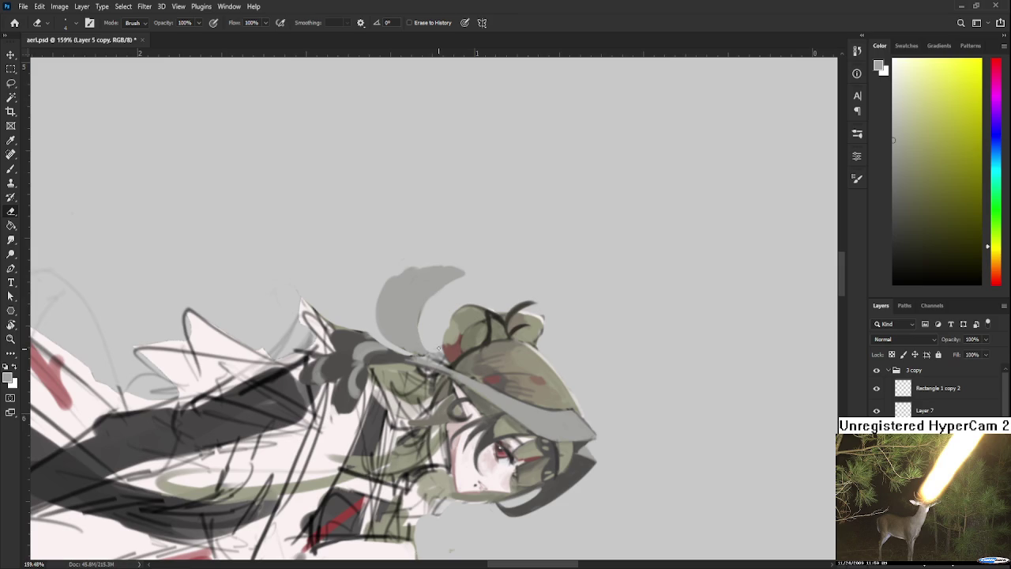
Step: Tilt the view so the figure stands upright and sample a light pink tone
key(r)
drag(431, 348, 565, 310)
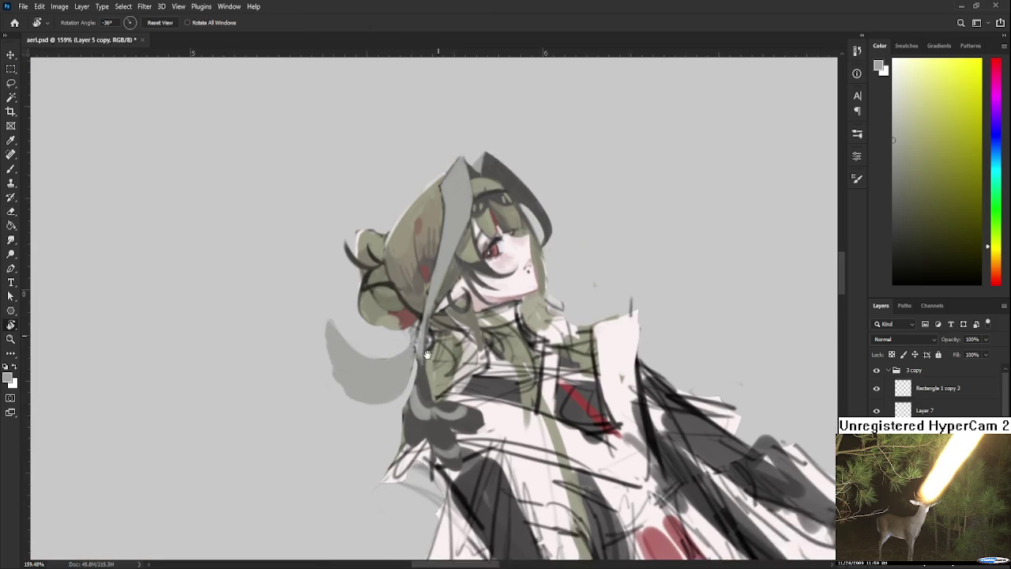
scroll(395, 376, down, 1)
scroll(399, 373, down, 4)
scroll(407, 368, up, 2)
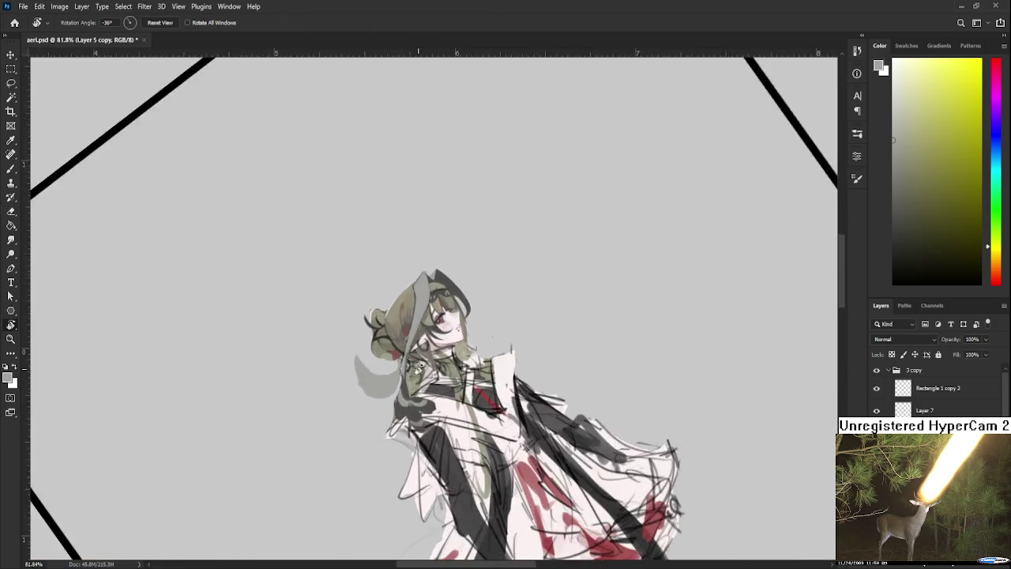
scroll(415, 363, up, 2)
key(b)
mouse_move(414, 363)
mouse_down()
mouse_move(381, 359)
mouse_move(407, 378)
mouse_up()
alt+click(381, 360)
key(r)
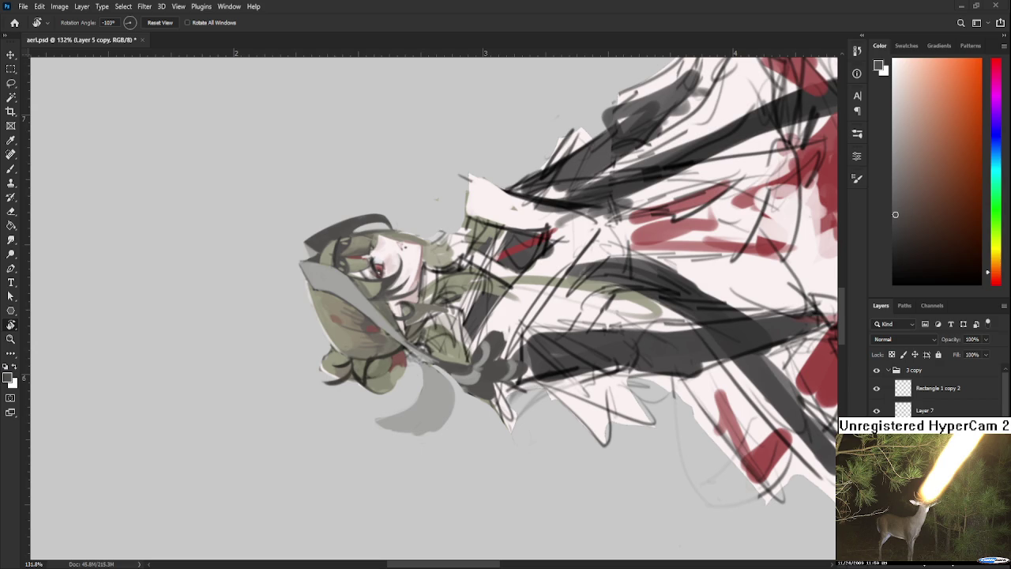
Step: Scroll the view up over the figure's head and hat
scroll(383, 335, up, 2)
Step: Try and undo dark grey strokes, settling on a dark grey curve down the shape
mouse_move(385, 331)
mouse_down()
mouse_move(489, 337)
mouse_move(477, 325)
mouse_up()
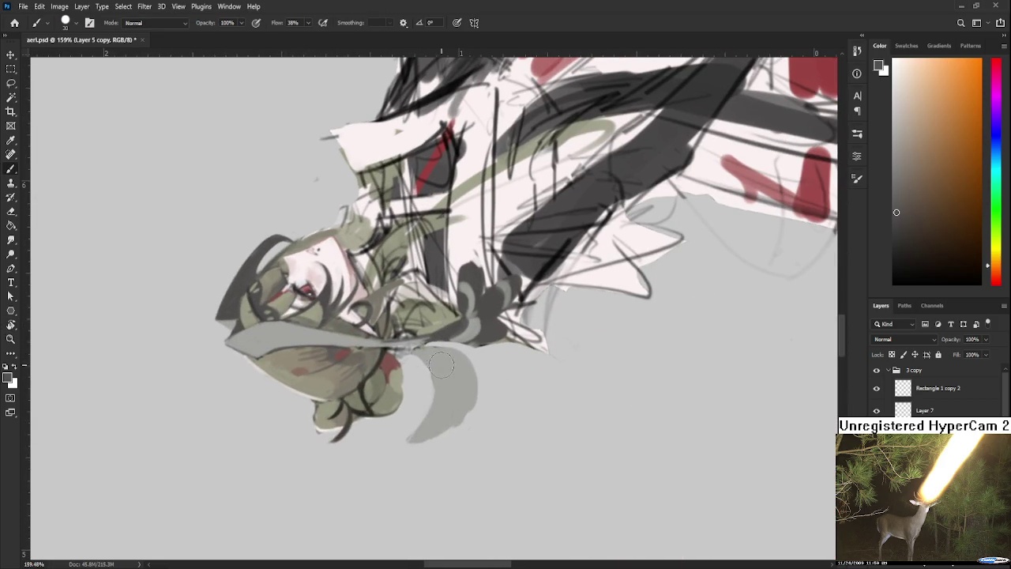
drag(433, 354, 450, 419)
key(ctrl+z)
mouse_move(422, 354)
mouse_down()
mouse_move(444, 379)
mouse_move(443, 418)
mouse_up()
key(ctrl+z)
key(ctrl+z)
drag(424, 354, 407, 446)
key(ctrl+z)
drag(423, 360, 431, 440)
key(ctrl+z)
drag(420, 358, 411, 434)
key(ctrl+z)
mouse_move(419, 360)
mouse_down()
mouse_move(412, 435)
mouse_move(383, 381)
mouse_up()
Step: Discard a light grey patch on the lower part and darken the shape's right edge
key(r)
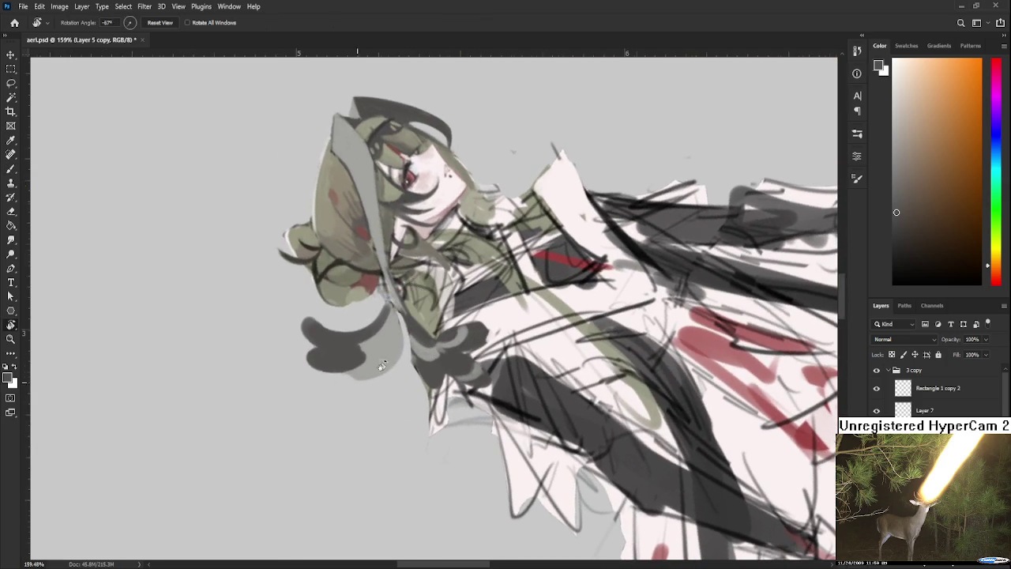
key(b)
mouse_move(367, 347)
mouse_down()
mouse_move(310, 354)
mouse_move(358, 349)
mouse_move(351, 383)
mouse_move(387, 380)
mouse_move(395, 371)
mouse_move(382, 352)
mouse_move(371, 363)
mouse_move(391, 316)
mouse_move(393, 367)
mouse_up()
key(ctrl+z)
drag(393, 325, 392, 352)
key(ctrl+z)
drag(393, 318, 391, 357)
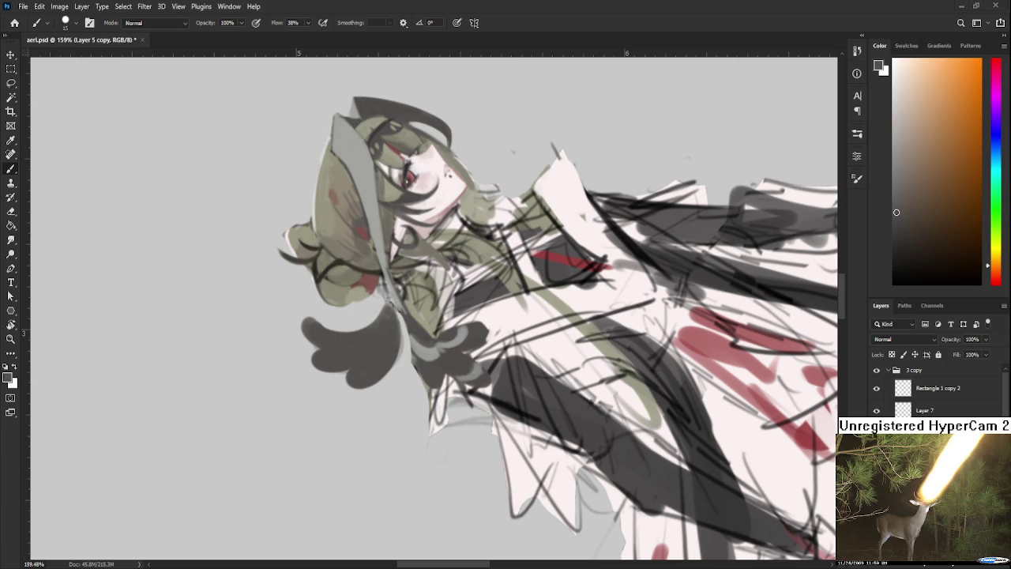
Step: Rotate the canvas upright and add a light grey stroke along the hair strand
mouse_move(442, 332)
mouse_down()
mouse_move(349, 308)
mouse_move(338, 341)
mouse_move(375, 371)
mouse_up()
key(e)
key(b)
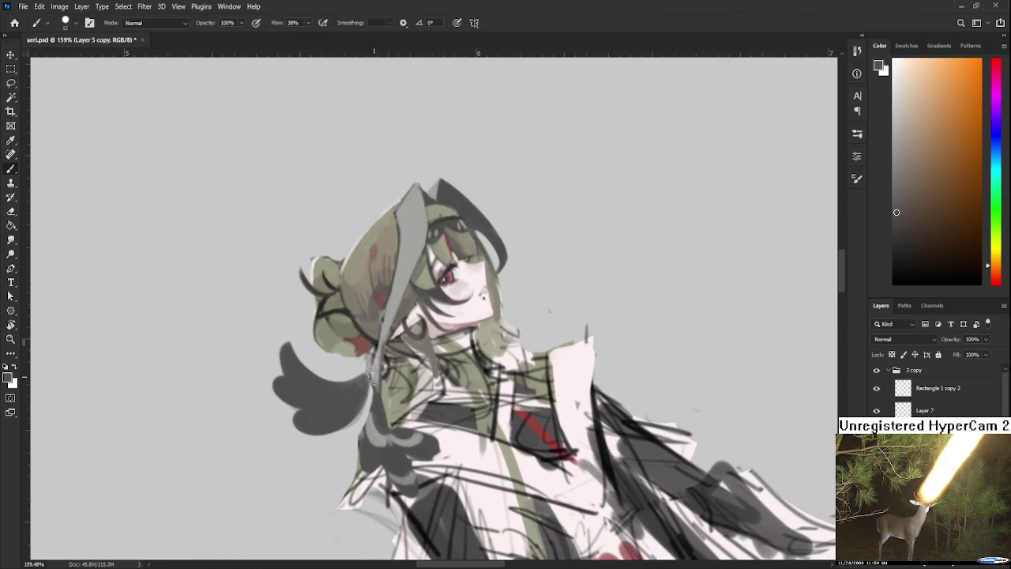
drag(369, 371, 367, 357)
key(e)
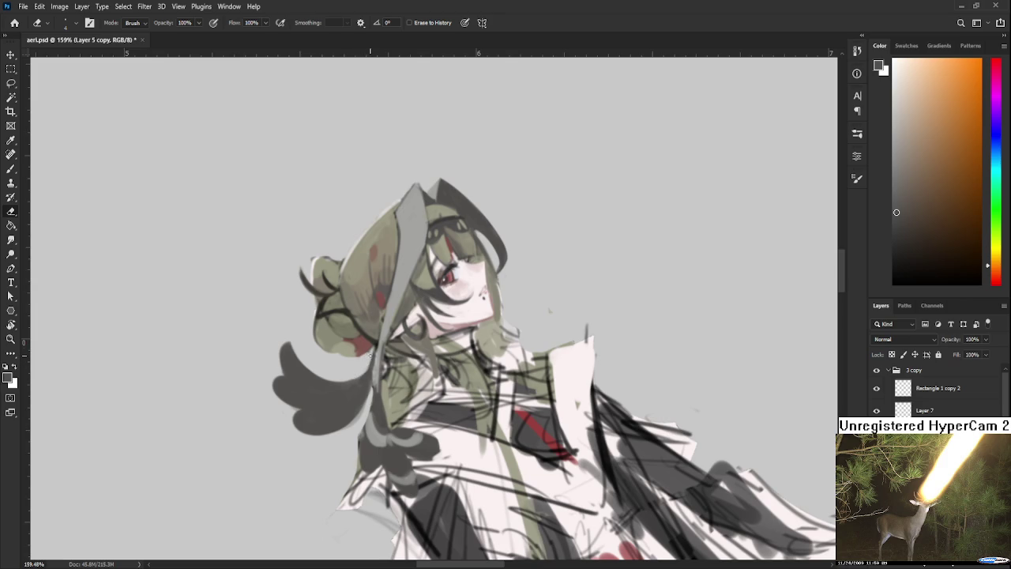
Step: Sample a grey and paint a lighter grey scallop inside the dark wing shape
key(b)
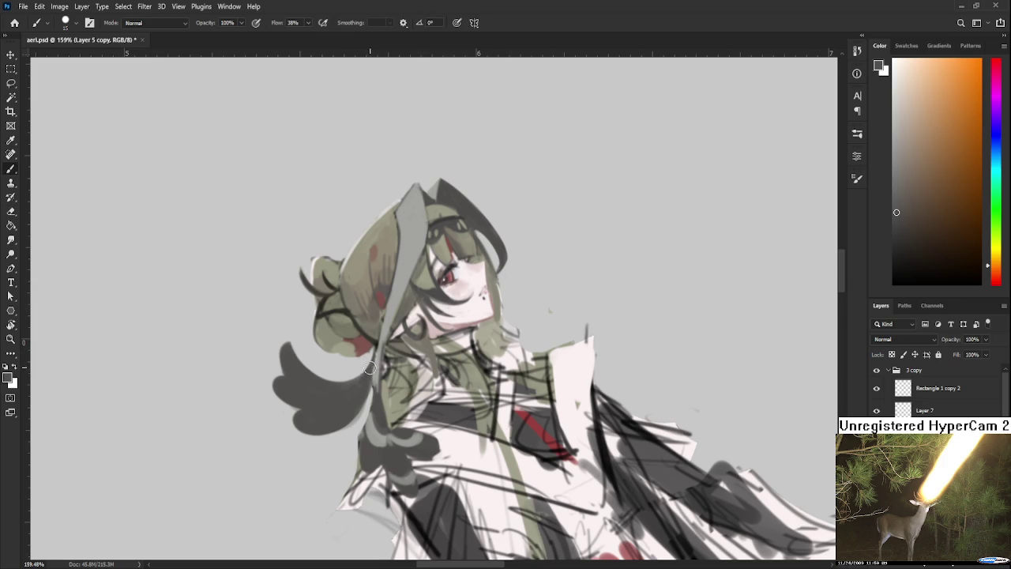
scroll(365, 386, down, 1)
alt+click(391, 403)
key(r)
drag(391, 403, 426, 344)
scroll(423, 355, down, 1)
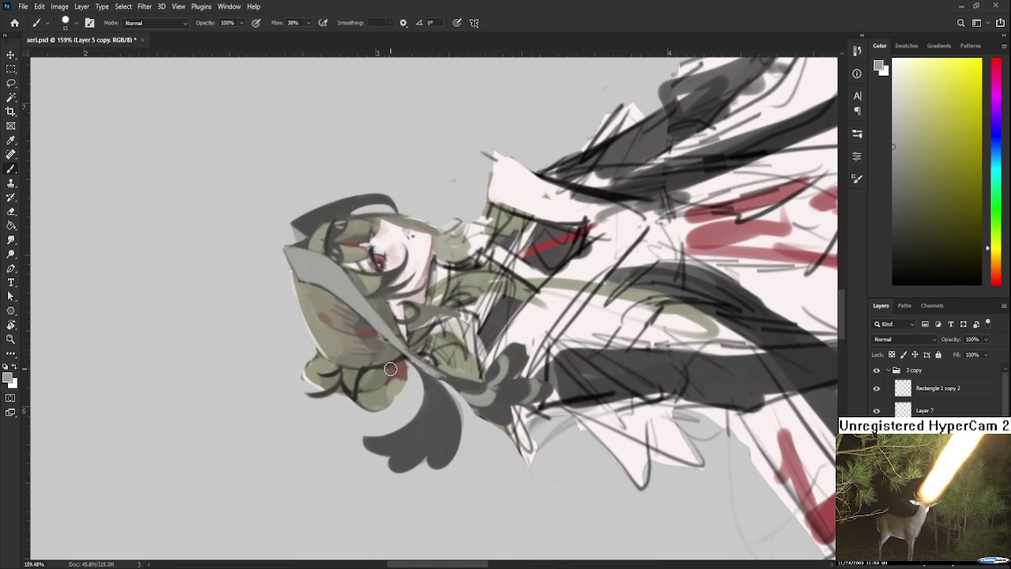
scroll(419, 365, down, 1)
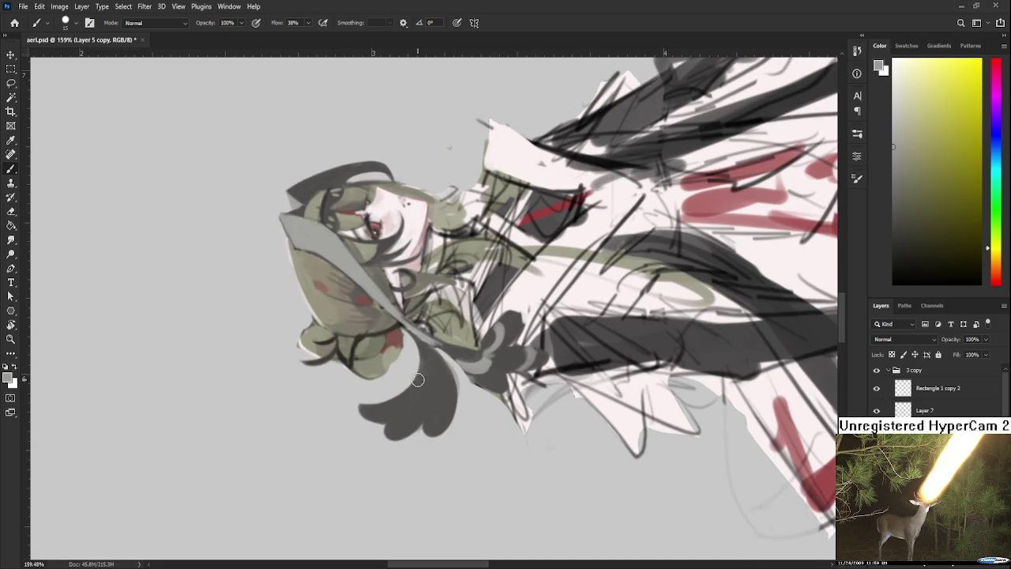
mouse_move(417, 383)
mouse_down()
mouse_move(427, 406)
mouse_move(448, 392)
mouse_move(355, 341)
mouse_move(341, 351)
mouse_move(336, 327)
mouse_up()
Step: Shrink the brush and add a light grey curve along the wing's inner edge
key(bracketleft)
key(bracketleft)
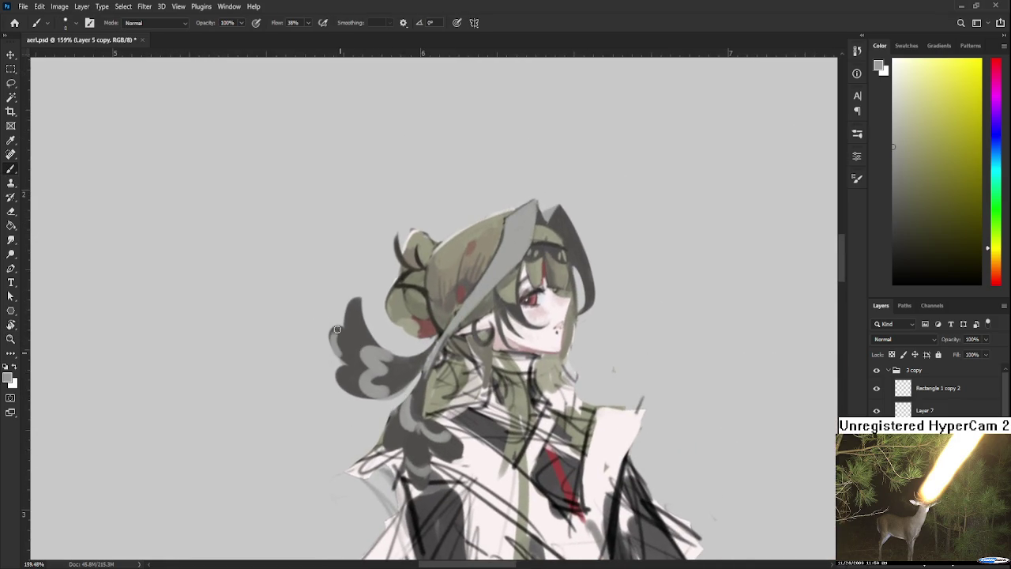
drag(338, 361, 347, 335)
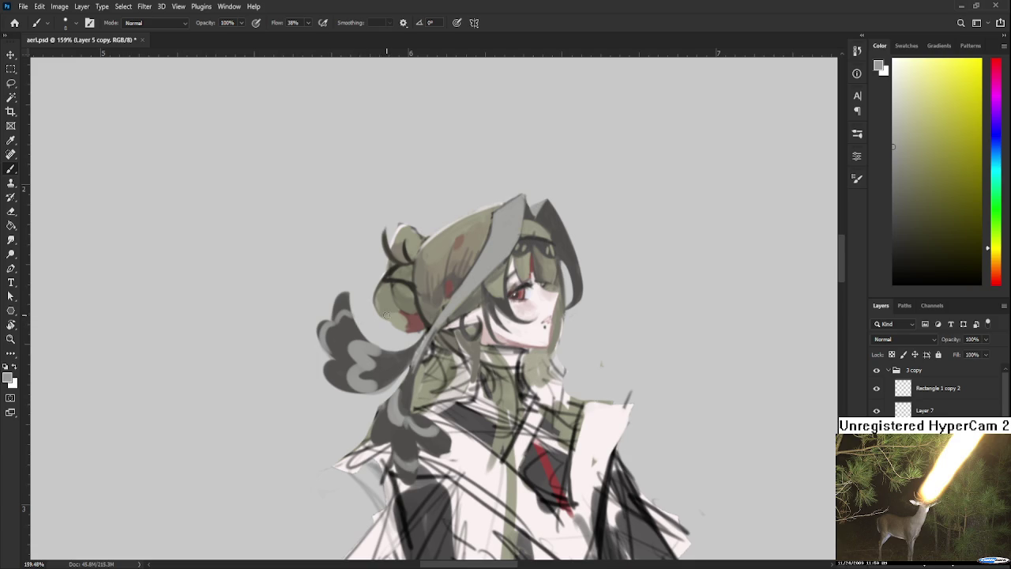
scroll(385, 312, down, 1)
scroll(386, 314, down, 1)
Step: Zoom in and rotate the canvas strongly counter-clockwise
key(r)
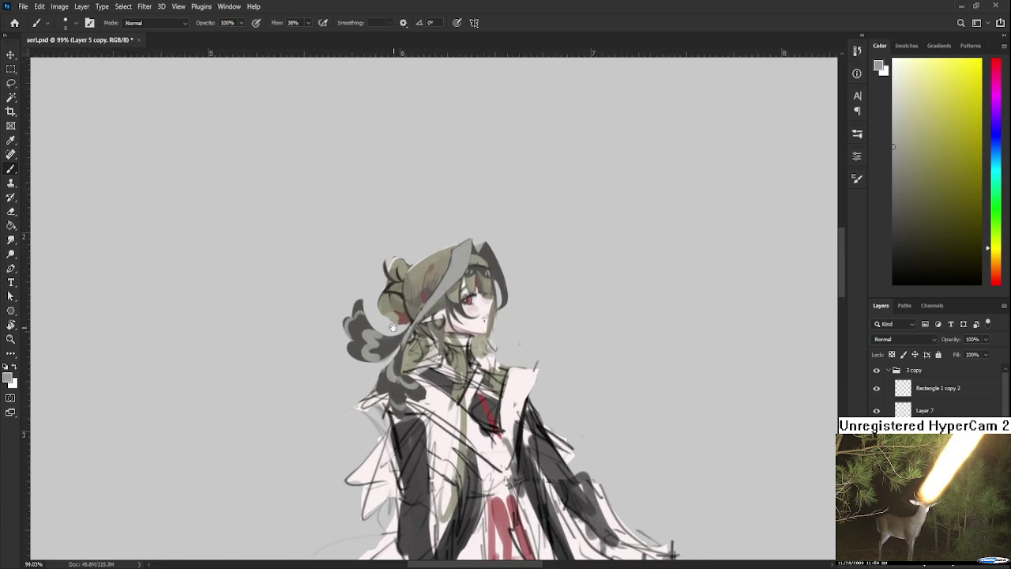
drag(395, 332, 439, 371)
scroll(439, 371, up, 1)
scroll(391, 308, up, 1)
scroll(331, 316, up, 1)
scroll(451, 371, up, 1)
mouse_move(451, 371)
mouse_down()
mouse_move(376, 362)
mouse_move(368, 387)
mouse_up()
Step: Switch to the eraser, zoom out and rotate the canvas to a new angle
key(e)
scroll(375, 362, down, 1)
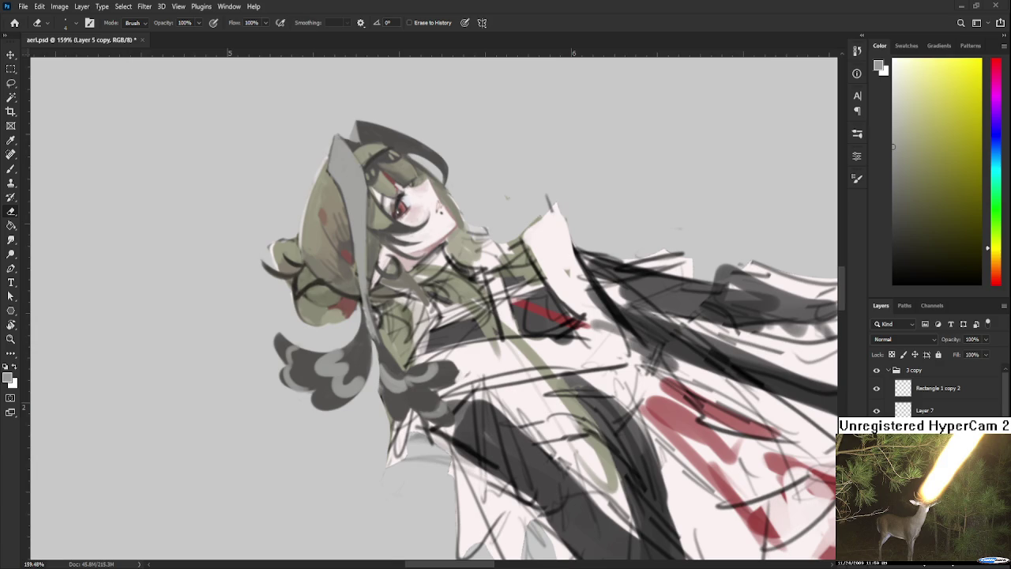
scroll(344, 321, down, 2)
scroll(345, 321, down, 2)
scroll(344, 320, down, 2)
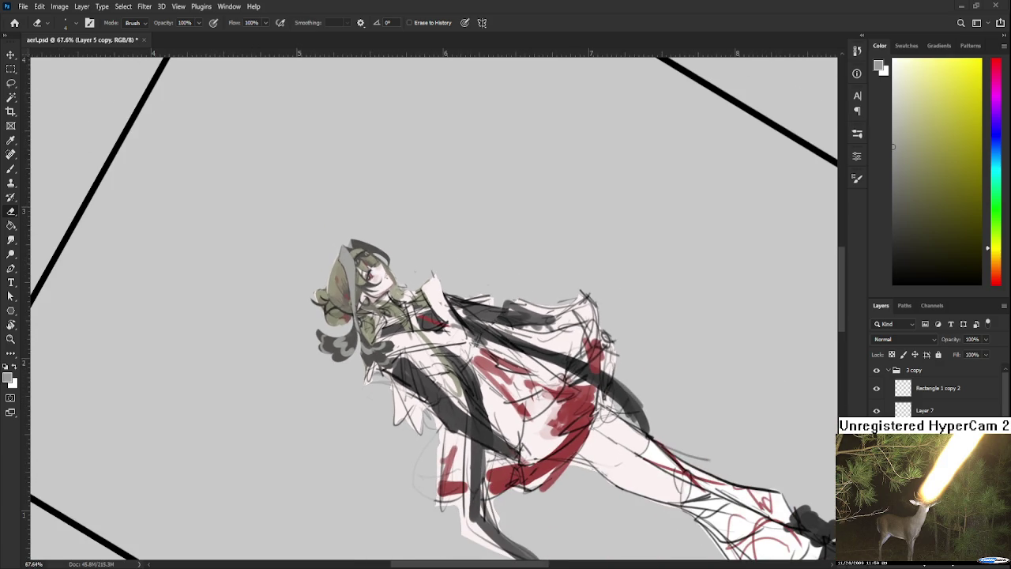
key(r)
drag(524, 195, 434, 334)
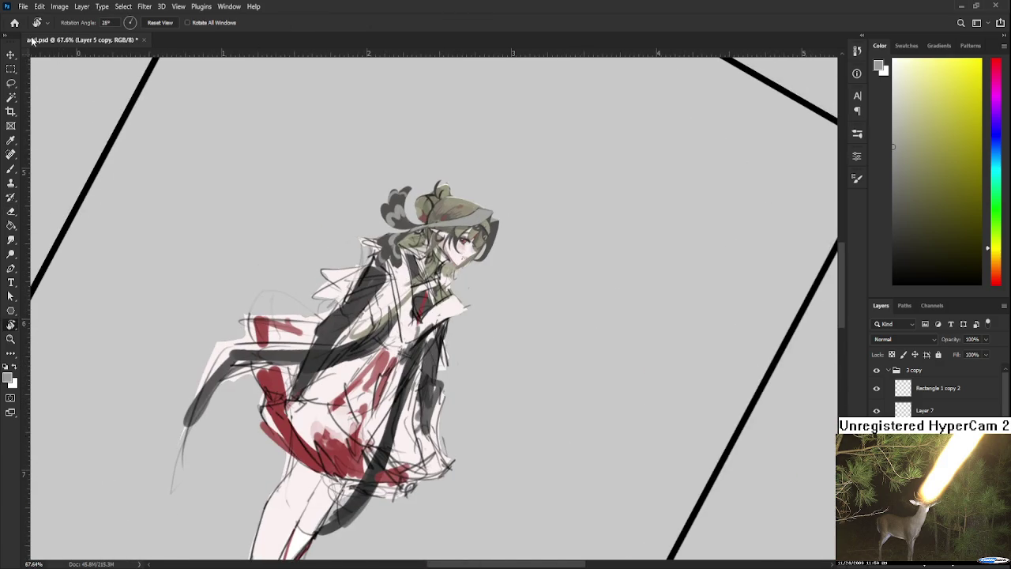
Step: Open b.psd from the recent files, fit it to the window, then close it
click(14, 23)
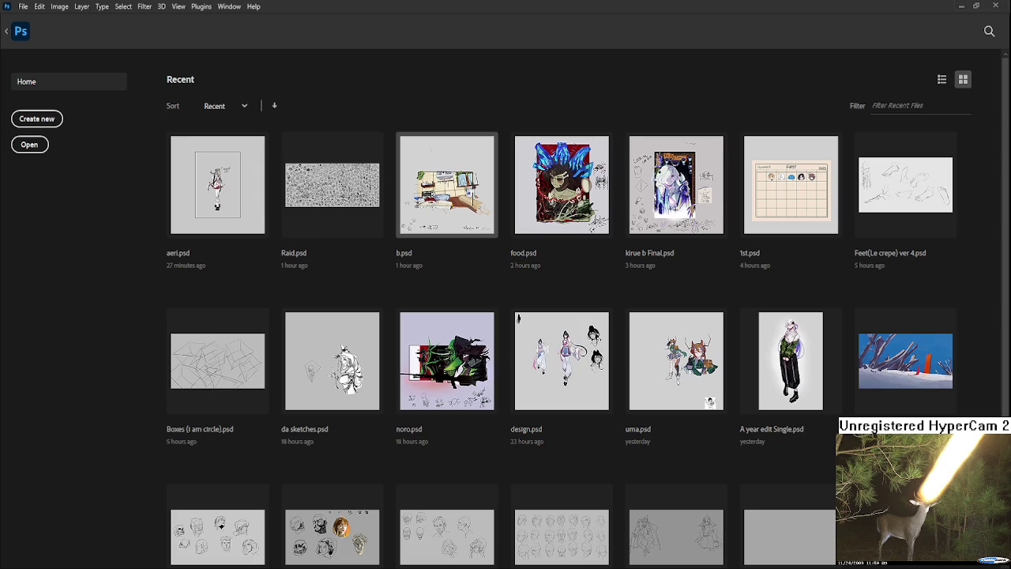
click(447, 186)
key(ctrl+0)
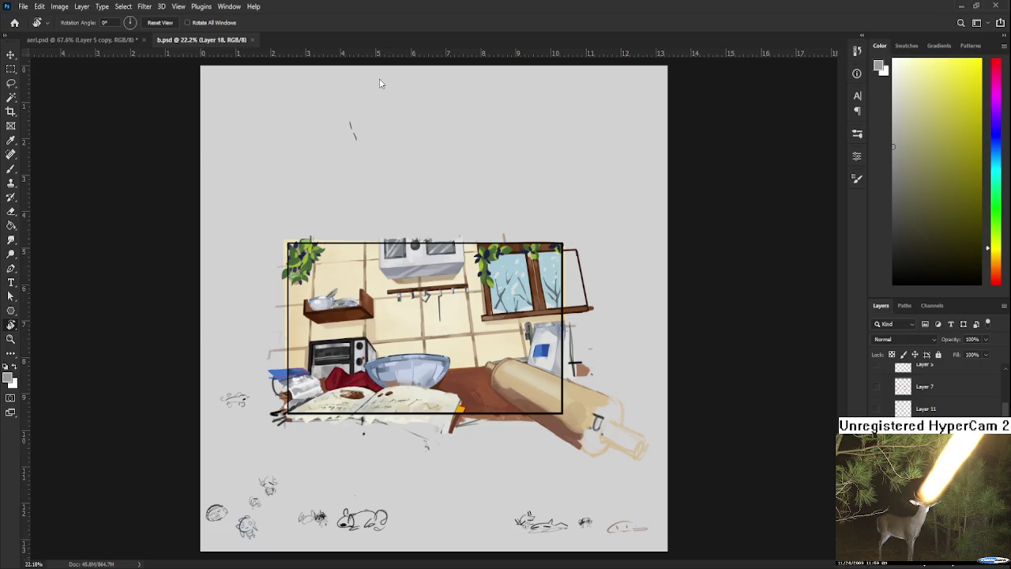
click(252, 40)
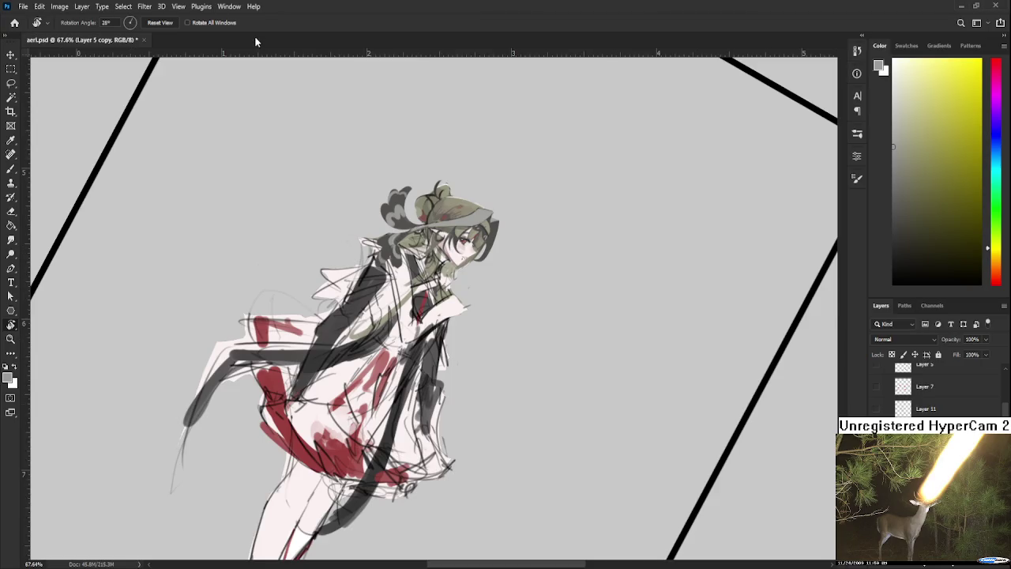
scroll(340, 515, down, 2)
drag(340, 515, 412, 527)
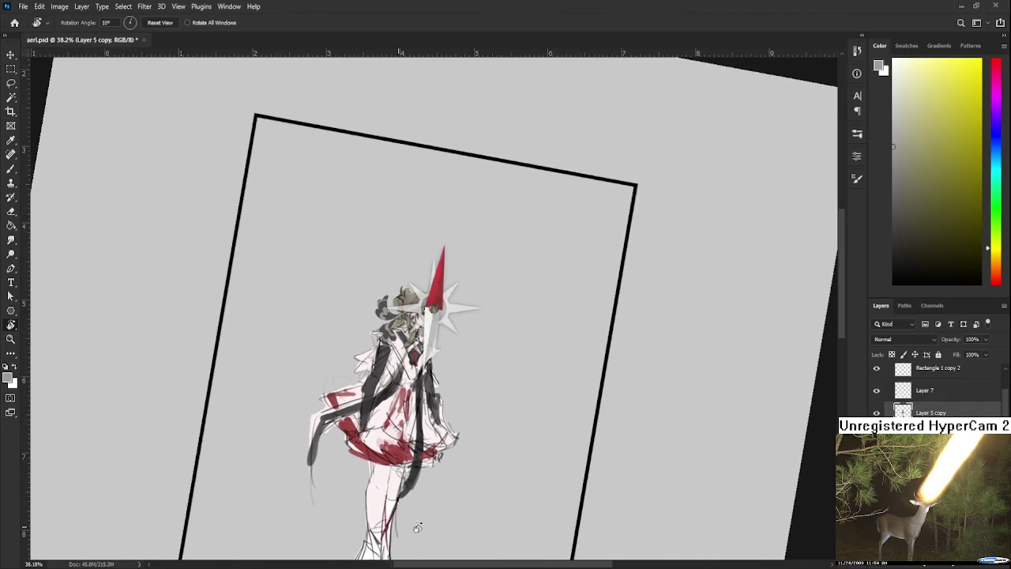
key(Escape)
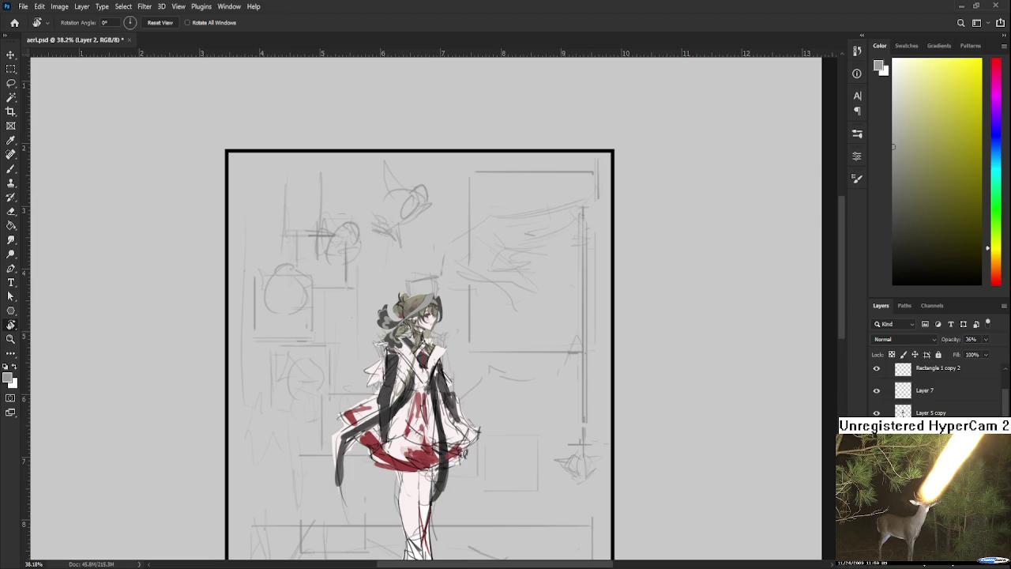
drag(508, 474, 455, 394)
scroll(388, 380, down, 2)
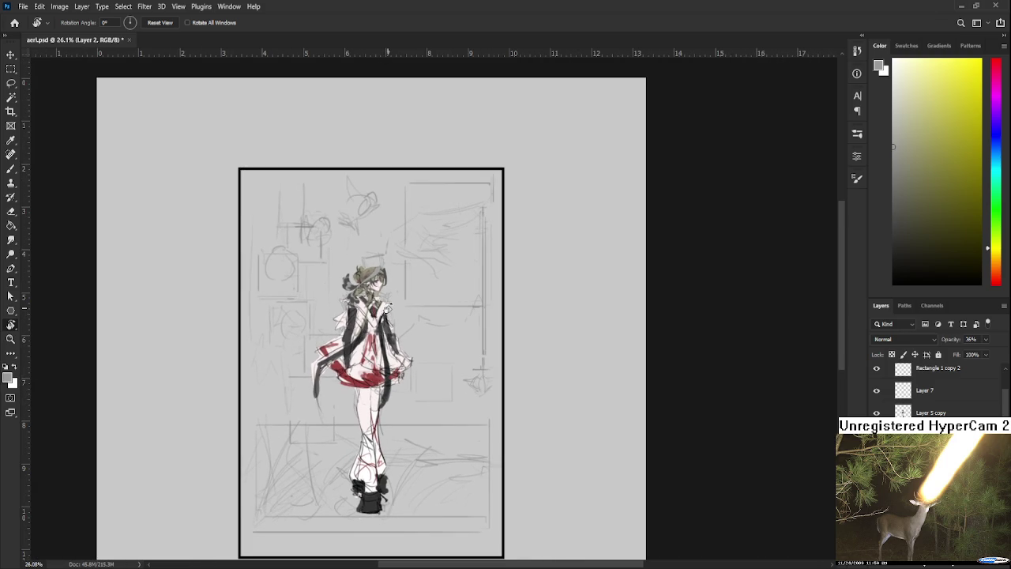
scroll(380, 274, up, 2)
scroll(379, 273, up, 1)
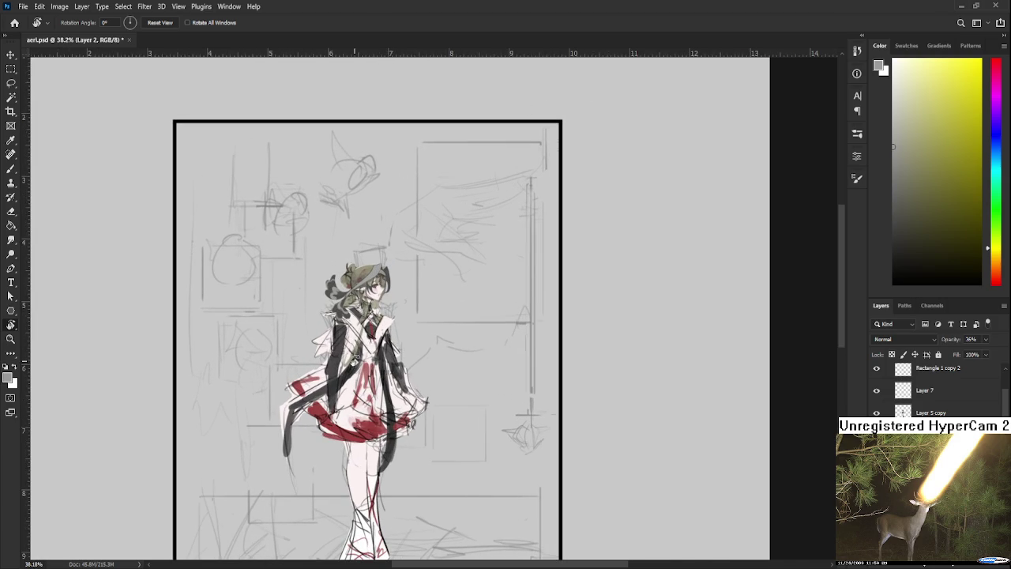
scroll(356, 359, up, 4)
scroll(355, 360, down, 4)
scroll(359, 352, up, 2)
scroll(367, 338, up, 1)
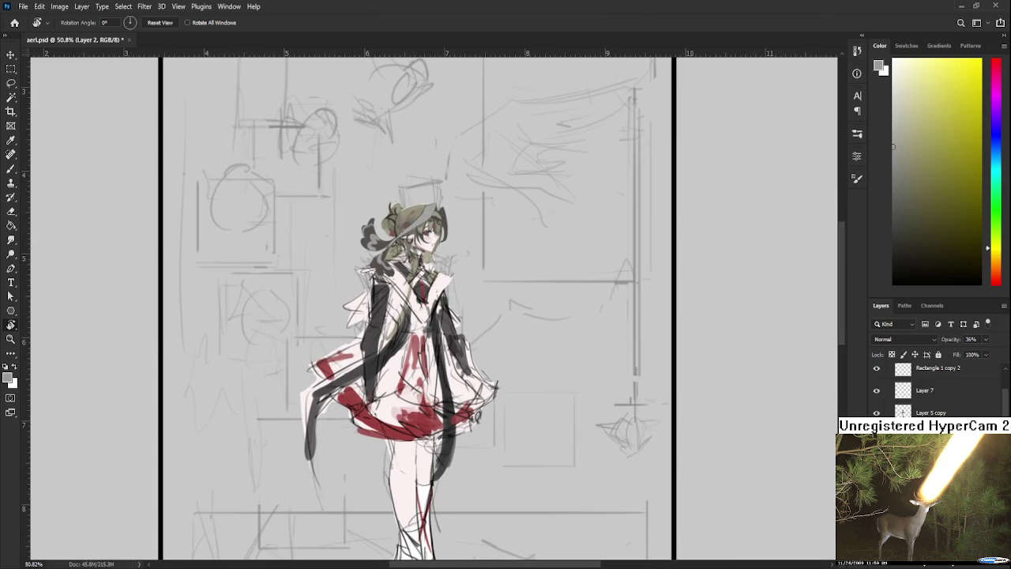
scroll(932, 391, up, 1)
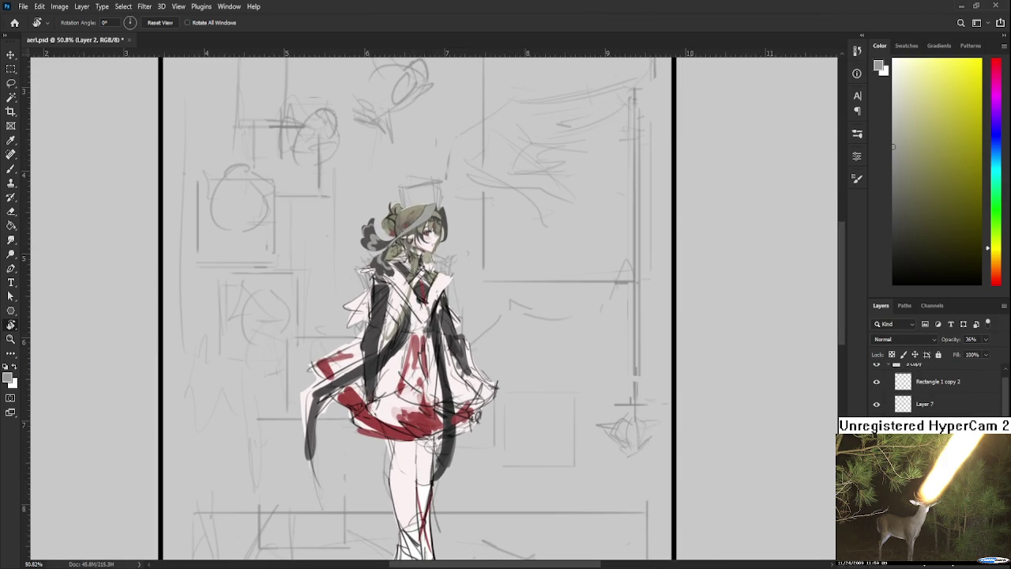
key(ctrl+comma)
Step: Select the figure's paint layer and zoom in on the hair and neck
click(932, 426)
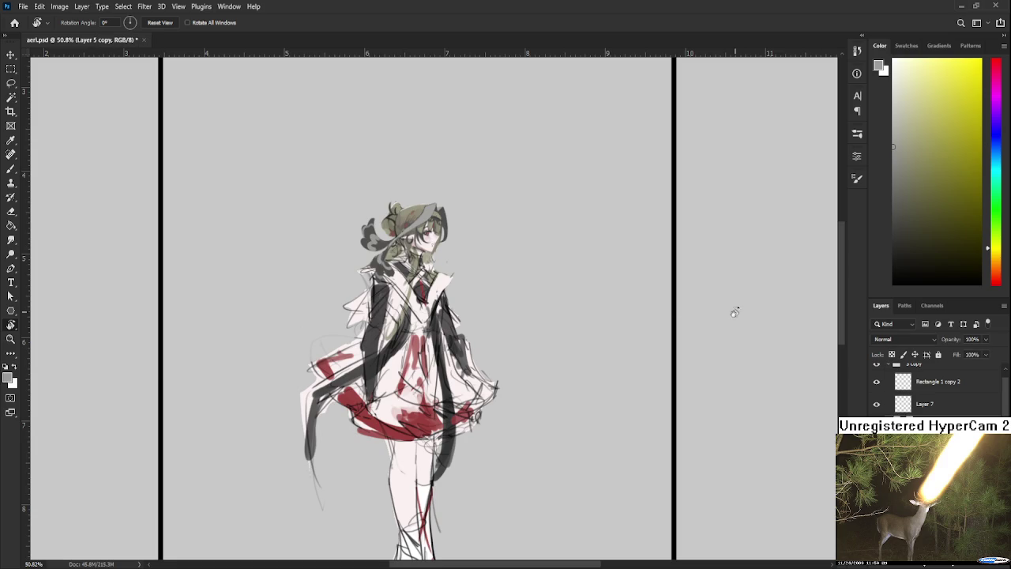
scroll(395, 237, up, 3)
scroll(403, 260, up, 3)
drag(403, 267, 405, 314)
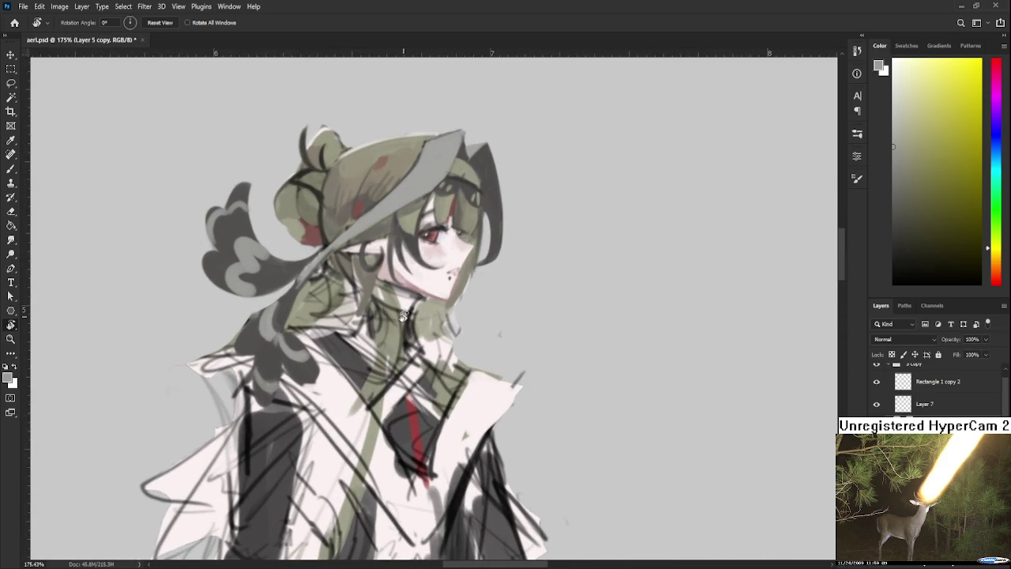
scroll(403, 294, up, 1)
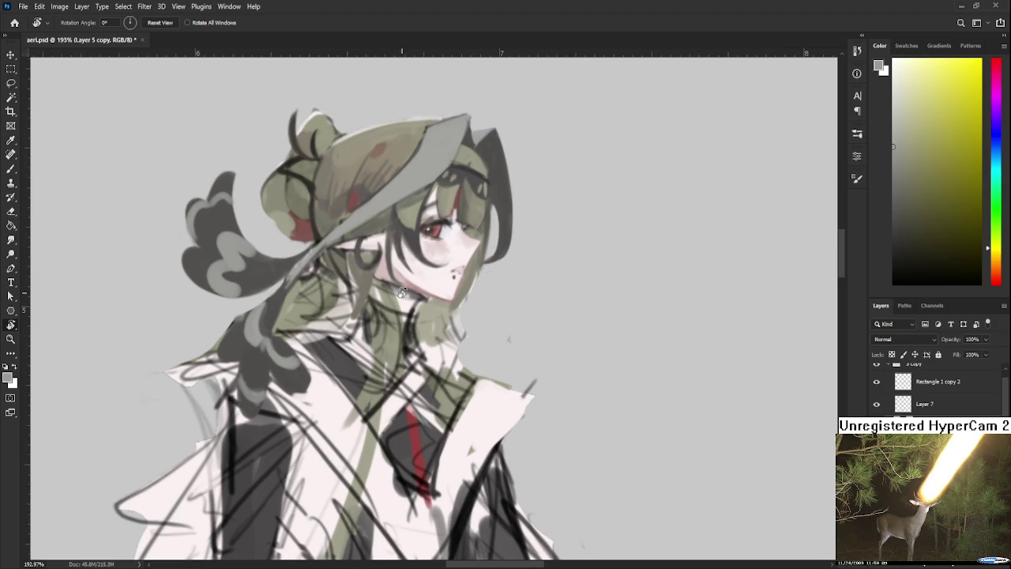
drag(402, 292, 446, 322)
Step: Sample dark grey, pale olive, orange-brown and hair colours for painting
key(b)
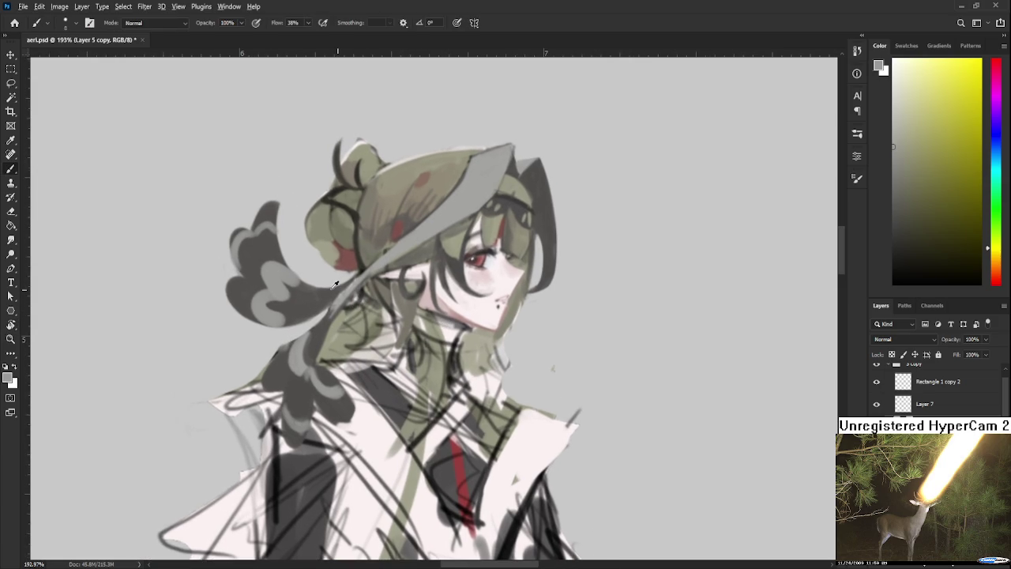
alt+click(322, 295)
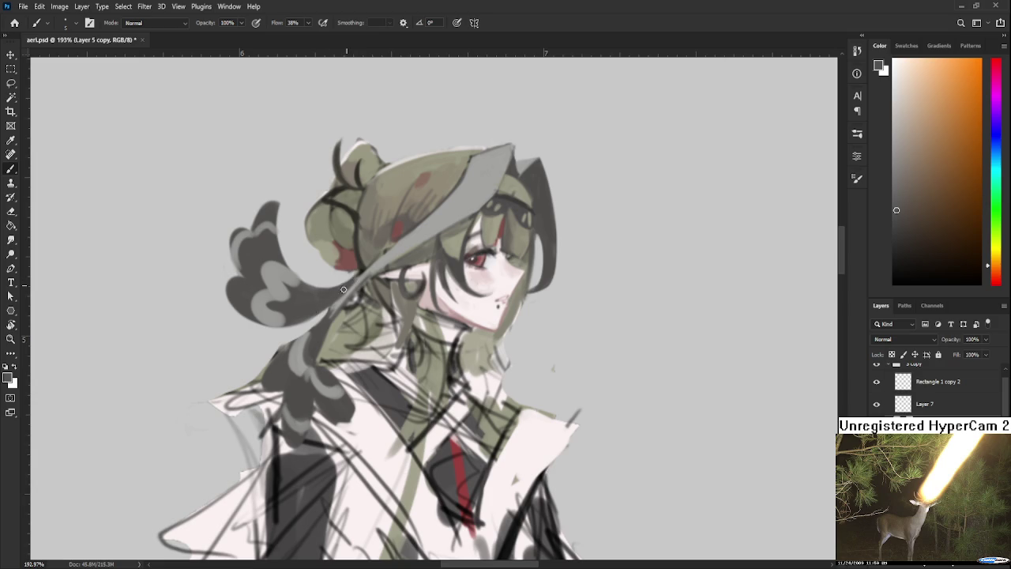
alt+click(346, 281)
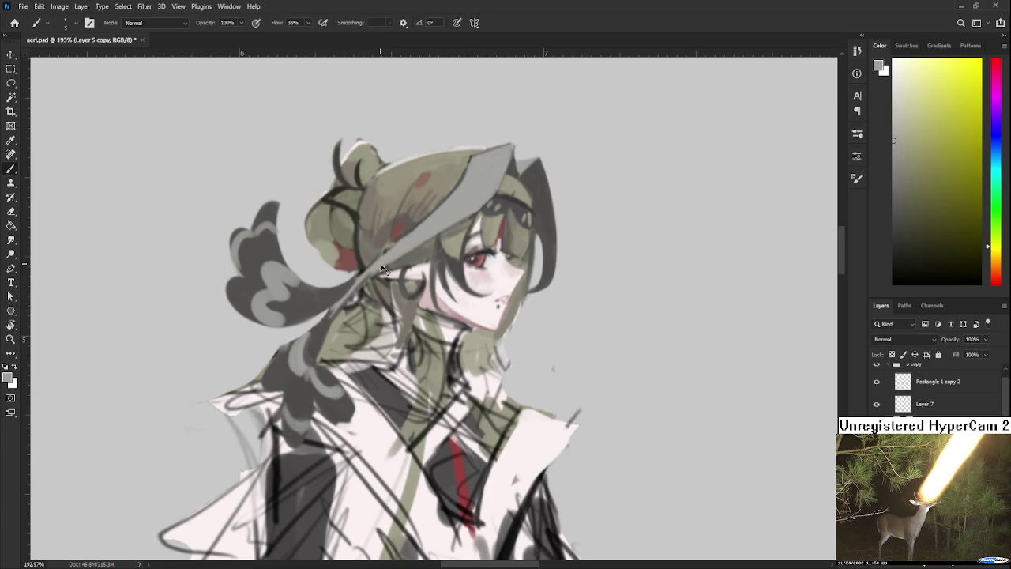
alt+click(320, 329)
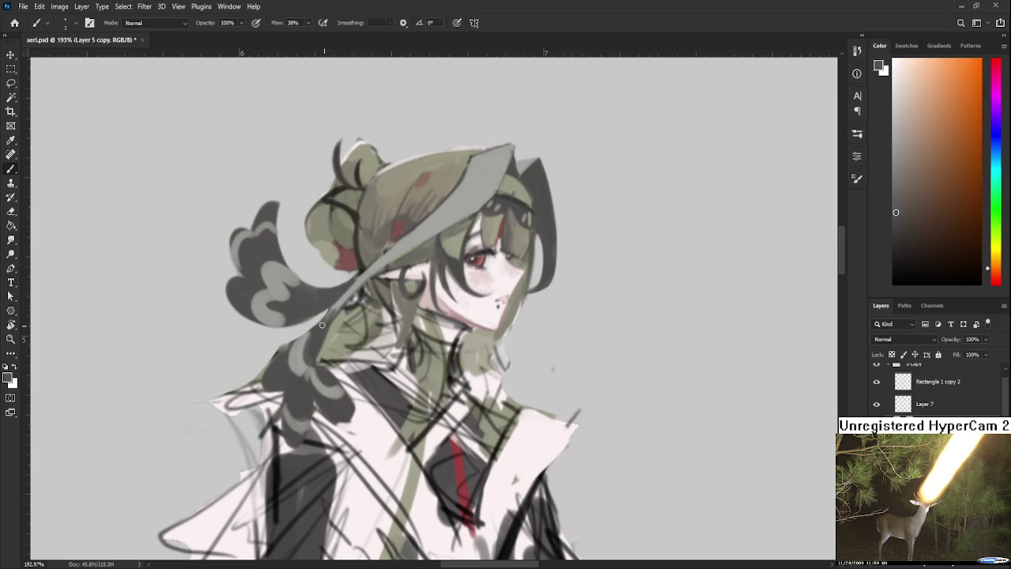
alt+click(333, 297)
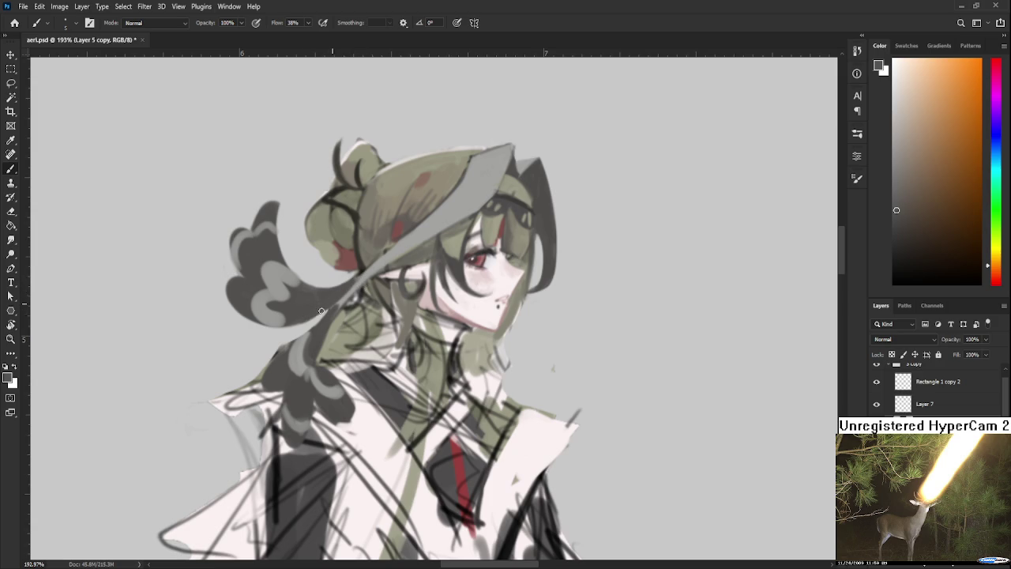
Step: Erase stray marks, rotate the view, and resample a greyish yellow from the hair
key(e)
mouse_move(325, 305)
mouse_down()
mouse_move(342, 353)
mouse_move(321, 381)
mouse_up()
key(b)
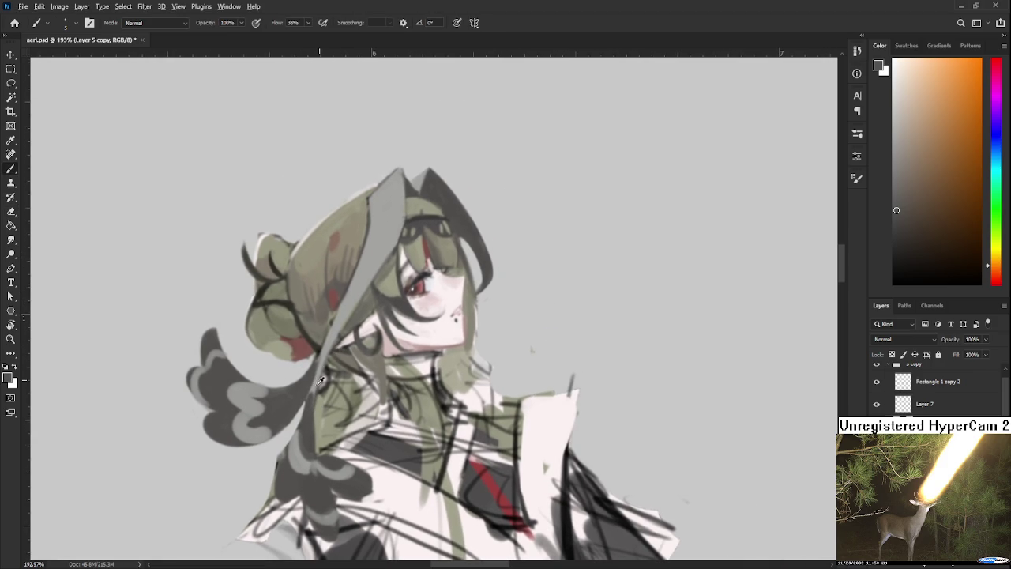
alt+click(315, 384)
alt+click(314, 390)
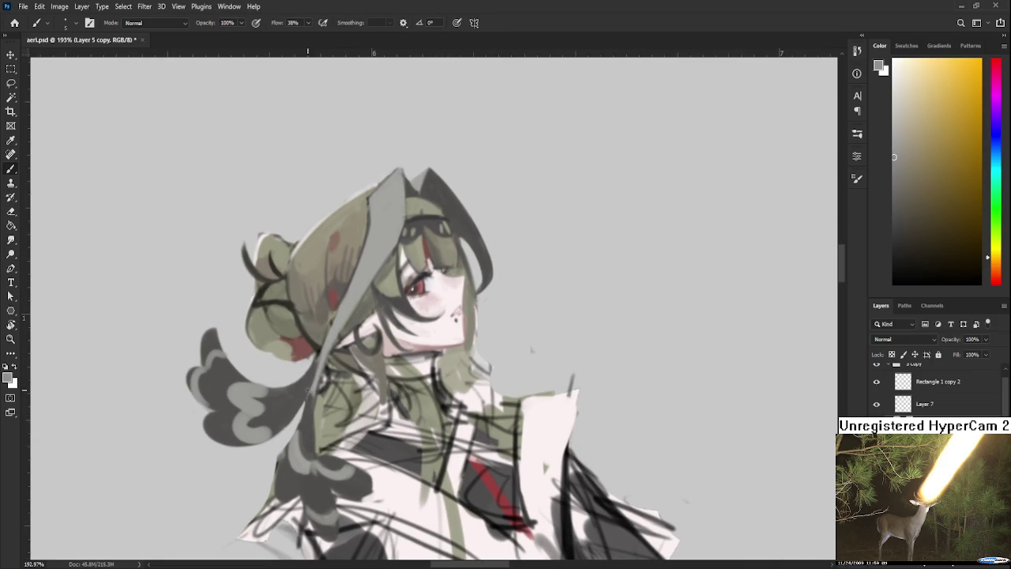
drag(373, 310, 363, 361)
Step: Tilt the canvas about -3 degrees, erase, and sample a dark grey
alt+click(370, 270)
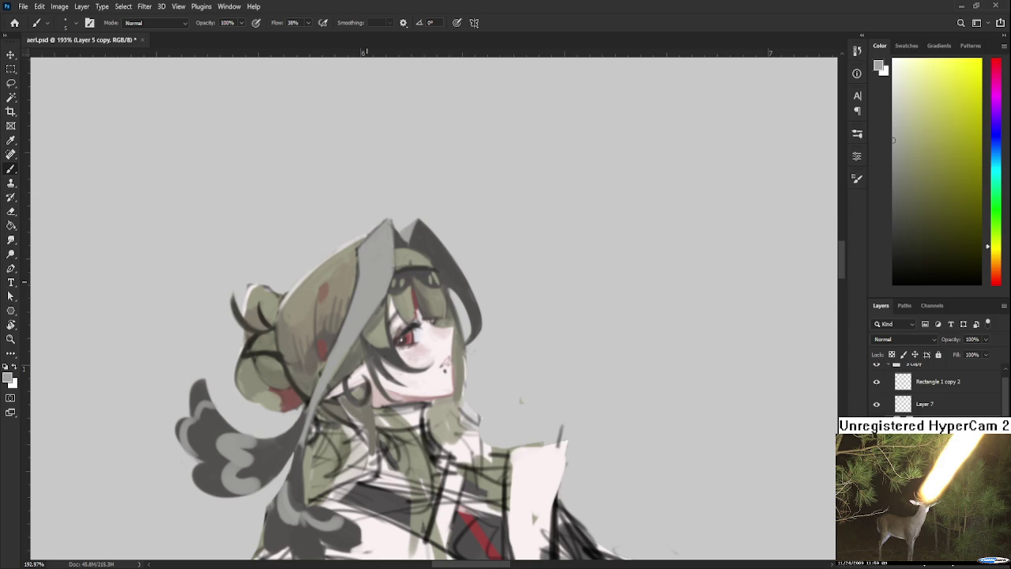
key(r)
drag(413, 313, 419, 299)
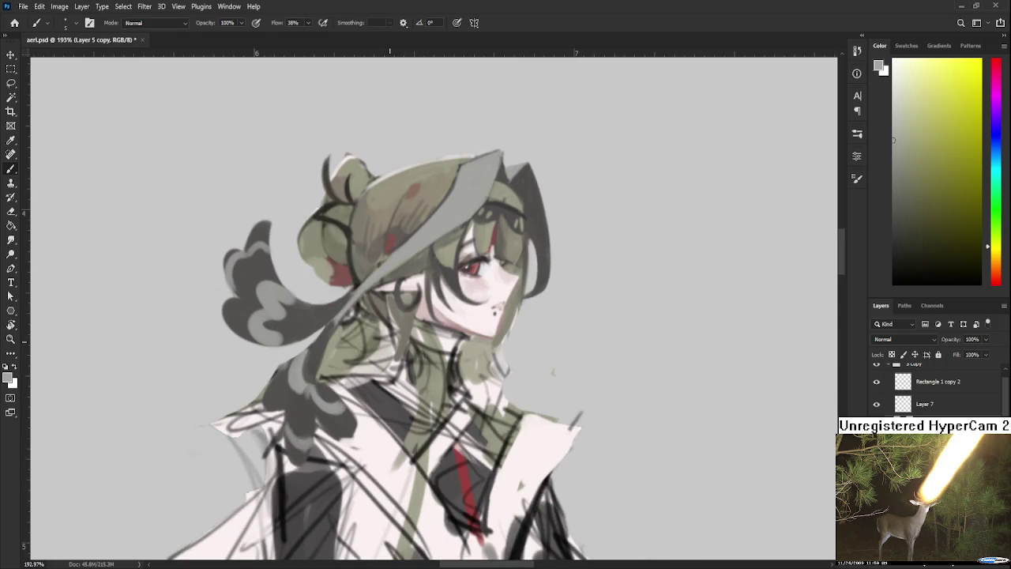
key(e)
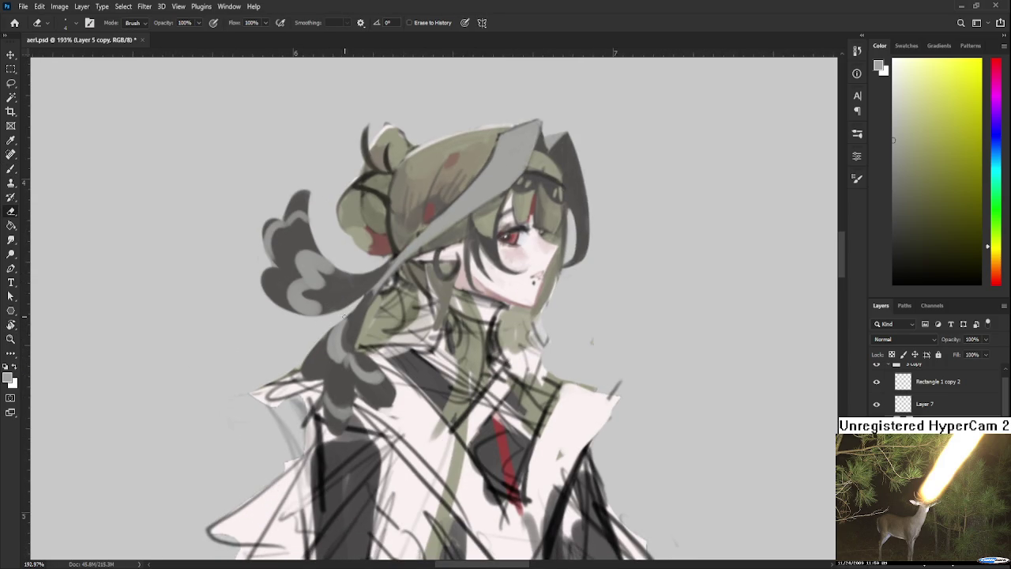
key(b)
alt+click(340, 339)
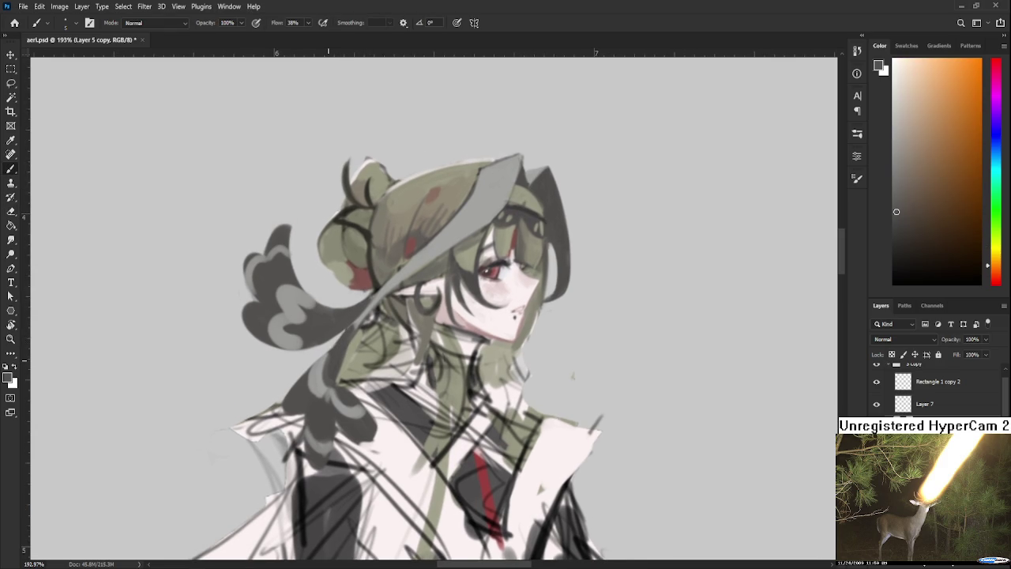
Step: Flip the canvas to check the drawing mirrored, then sample light grey tones
key(h)
key(h)
drag(458, 340, 454, 373)
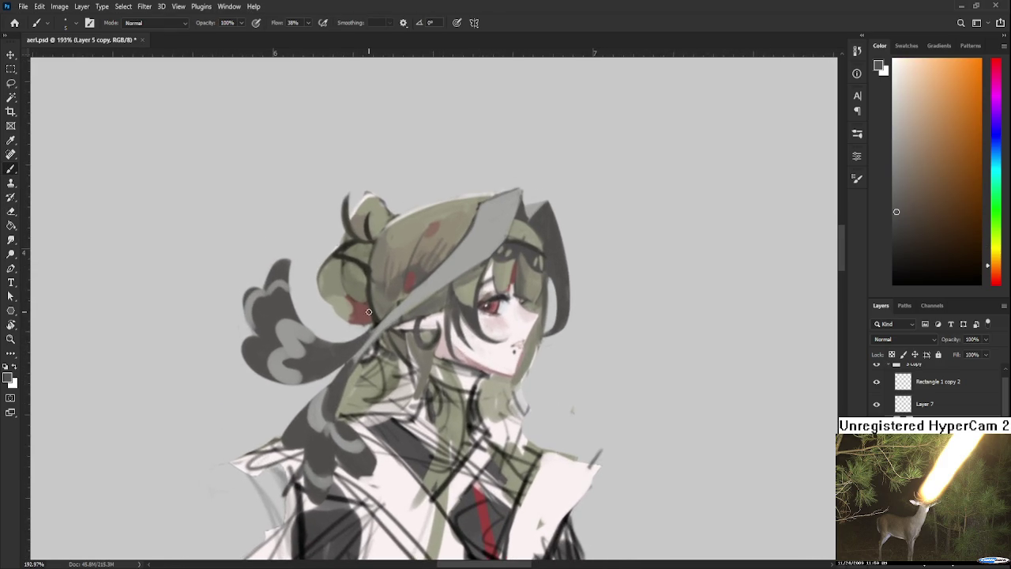
alt+click(351, 350)
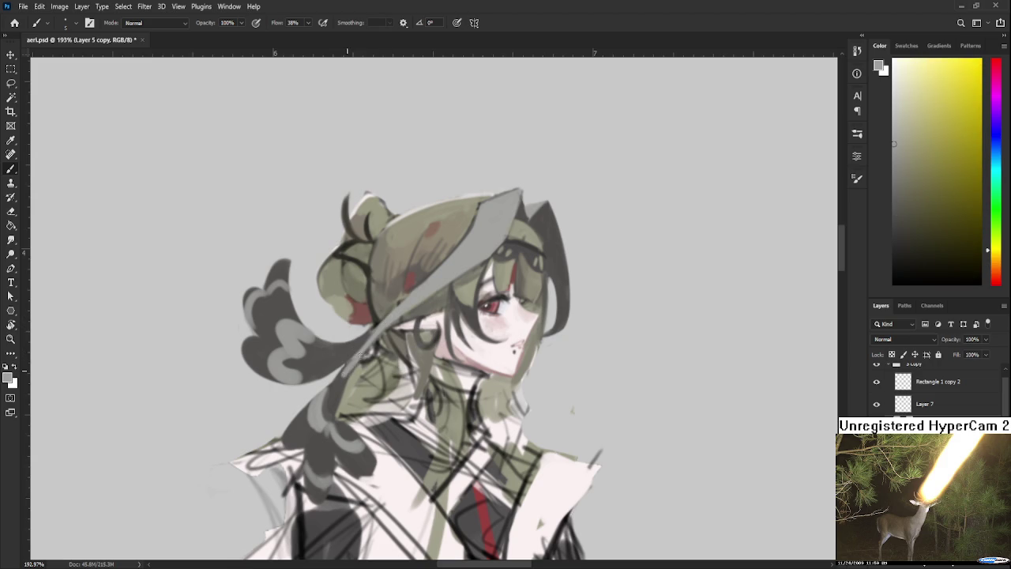
alt+click(337, 381)
alt+click(355, 361)
Step: Paint olive strokes into the hair left of the face, adjusting the olive shade
drag(403, 322, 353, 371)
alt+click(334, 352)
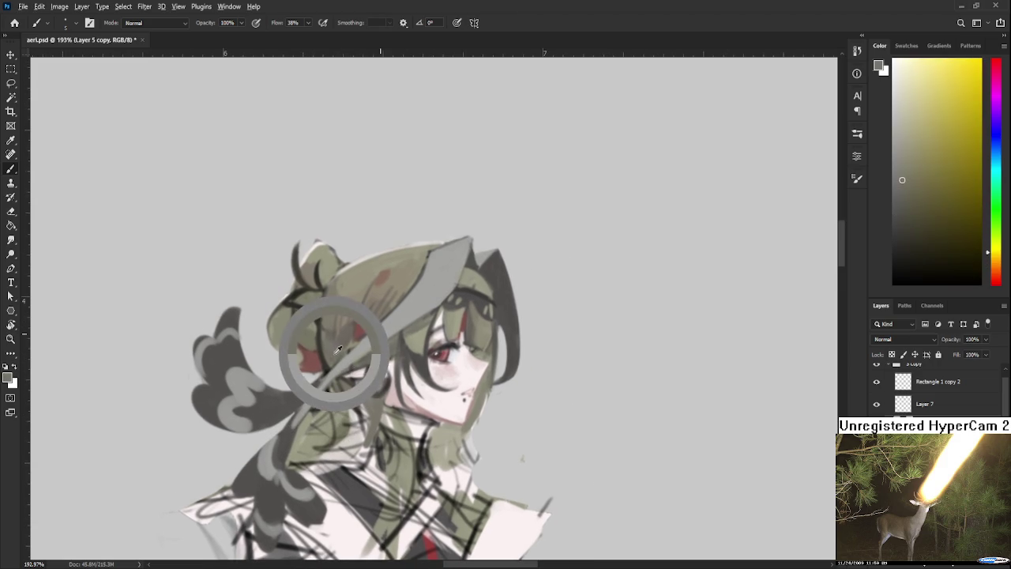
alt+click(335, 353)
mouse_move(335, 353)
mouse_down()
mouse_move(305, 332)
mouse_move(327, 351)
mouse_up()
alt+click(330, 348)
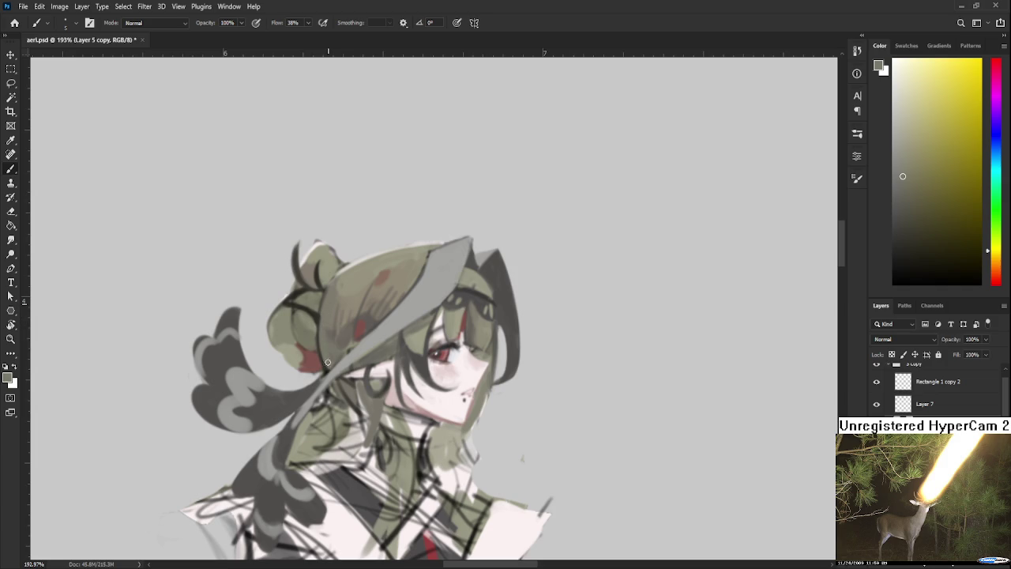
alt+click(320, 318)
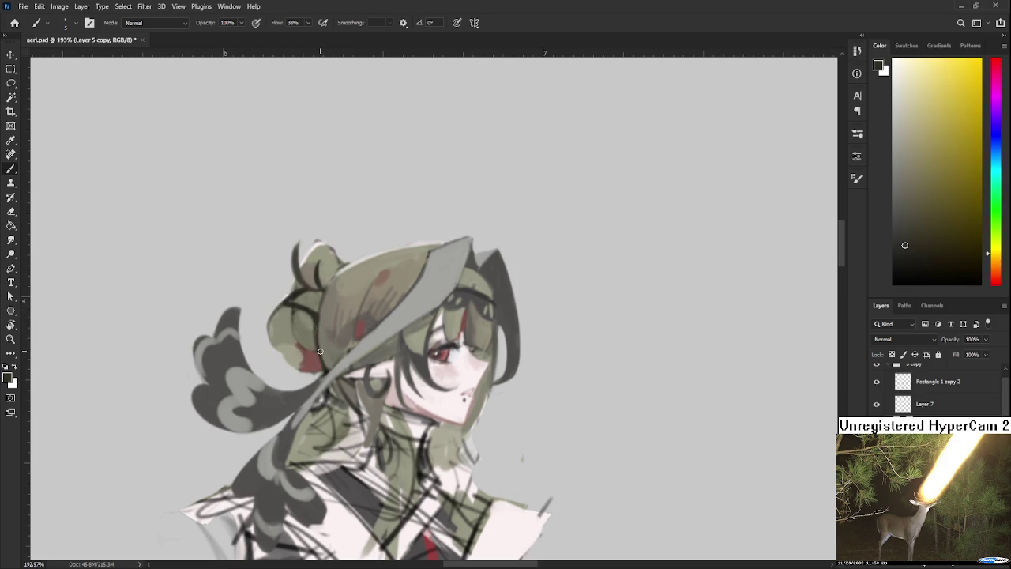
alt+click(329, 353)
Step: Sample a red-brown tone and add a short red stroke on the hair
drag(377, 325, 345, 312)
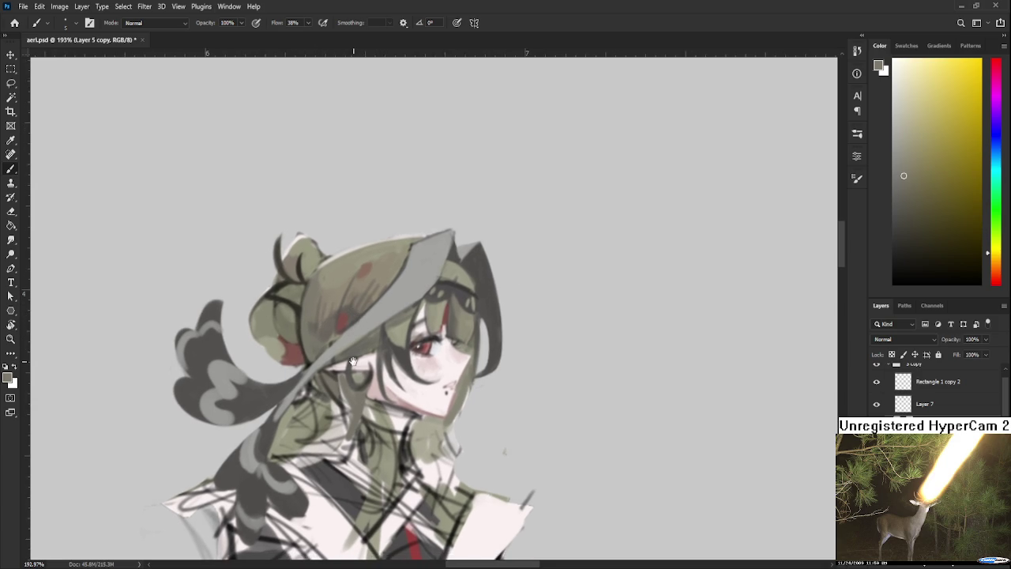
alt+click(340, 317)
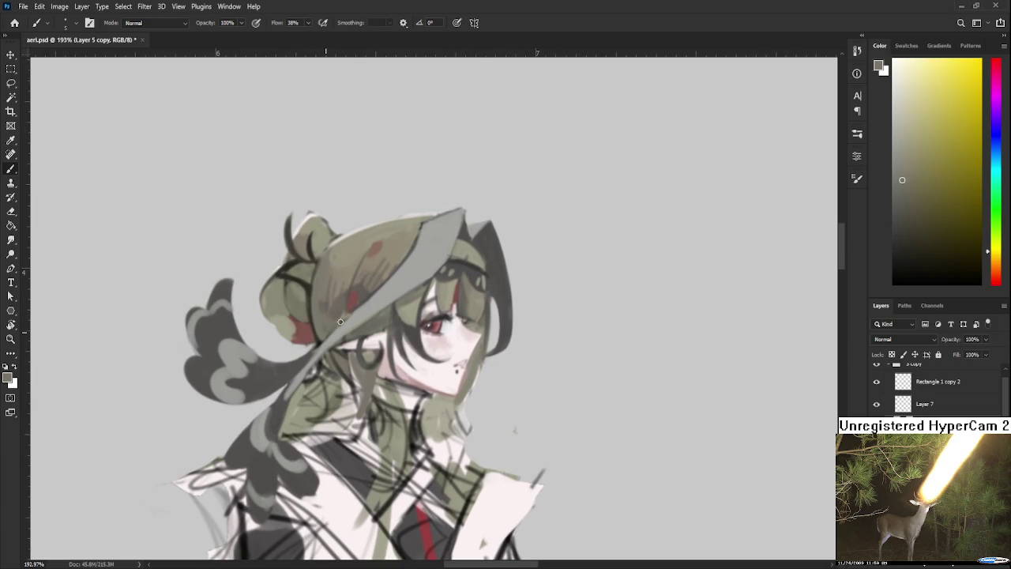
alt+click(344, 316)
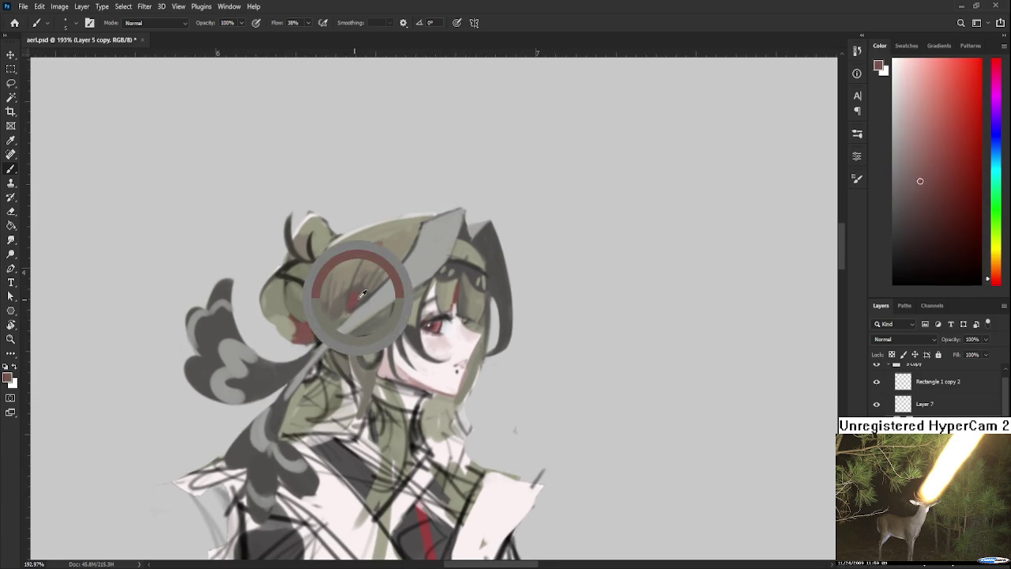
alt+click(348, 304)
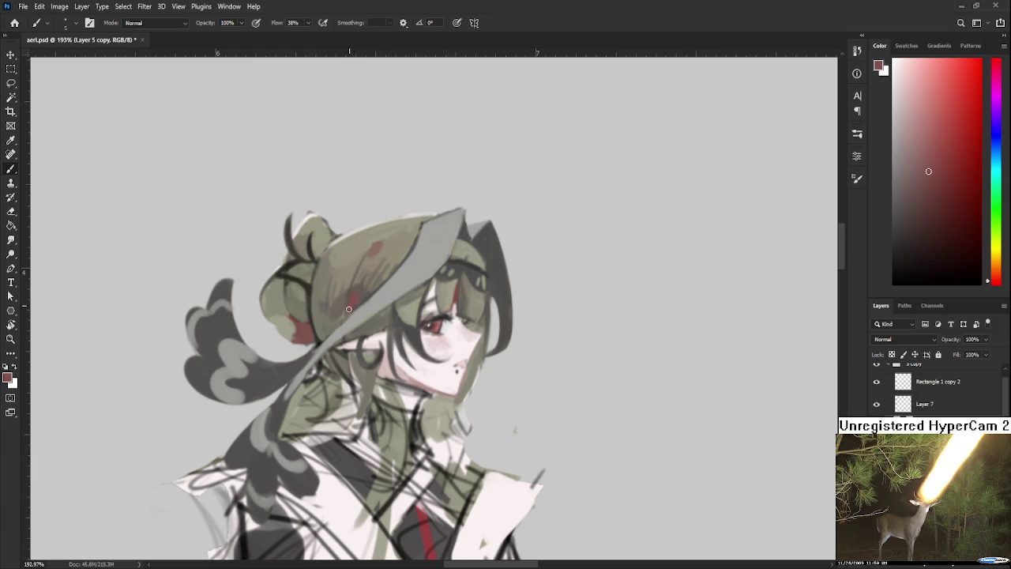
drag(345, 325, 376, 301)
alt+click(349, 323)
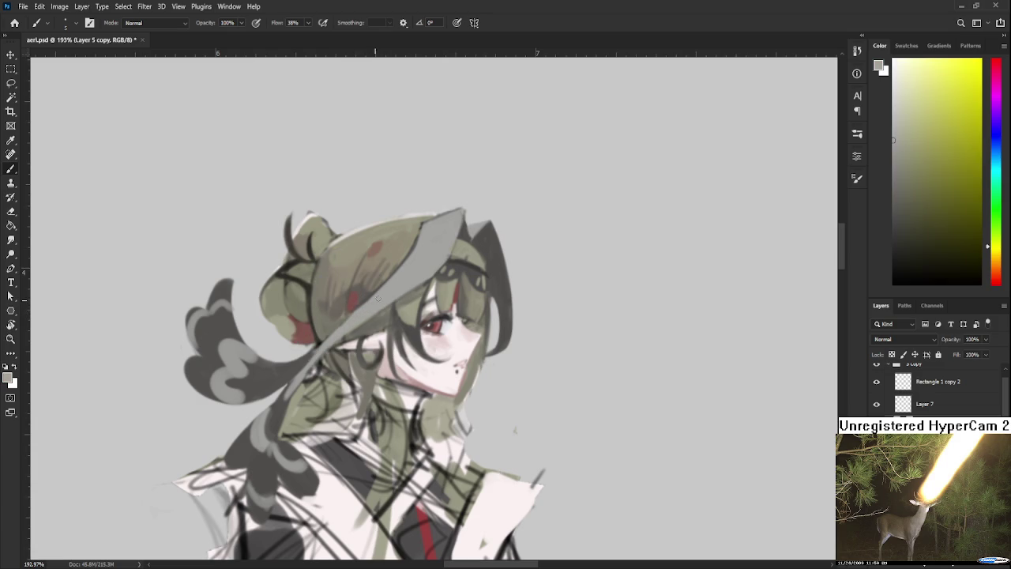
Step: Brush red-brown paint around the hair bun using sampled reds and oranges
mouse_move(294, 329)
mouse_down()
mouse_move(320, 379)
mouse_move(306, 373)
mouse_move(327, 380)
mouse_up()
alt+click(320, 378)
alt+click(307, 367)
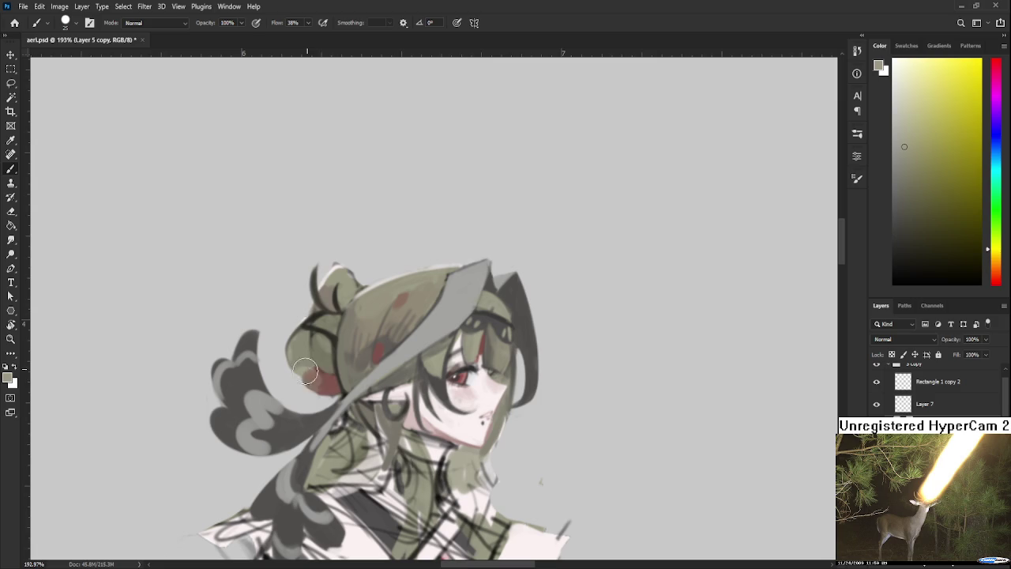
alt+click(316, 377)
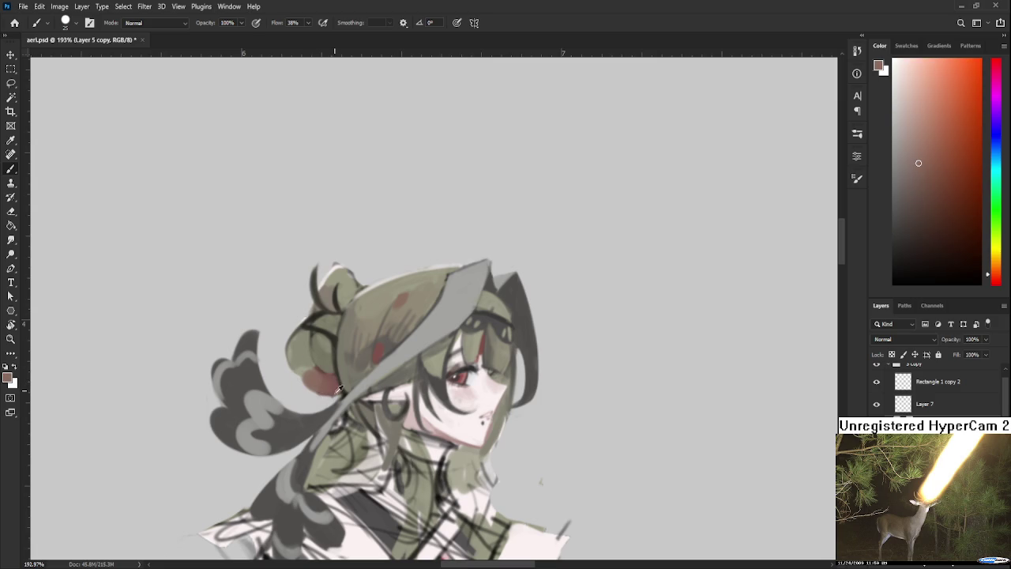
alt+click(332, 387)
drag(352, 391, 345, 367)
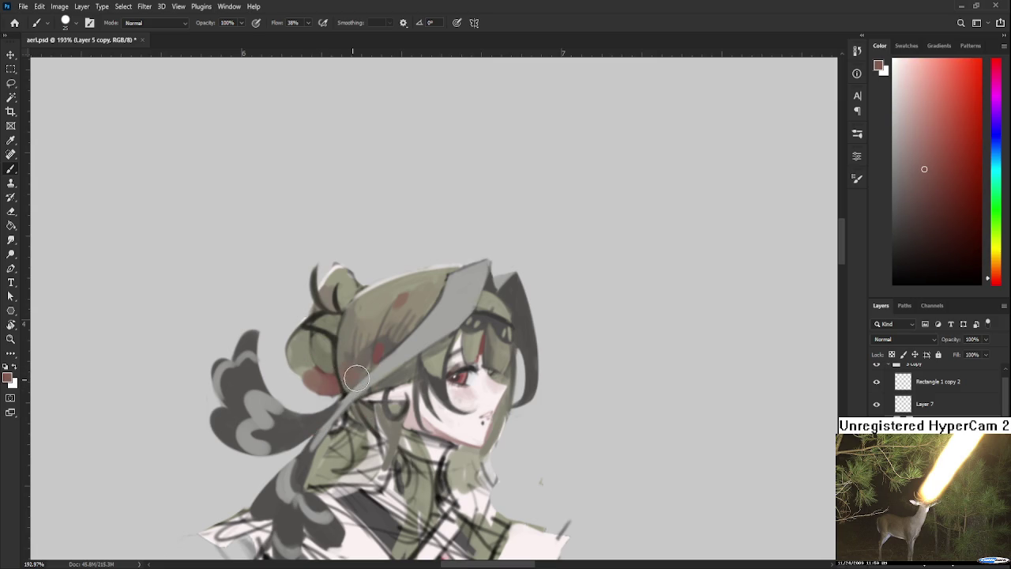
alt+click(337, 369)
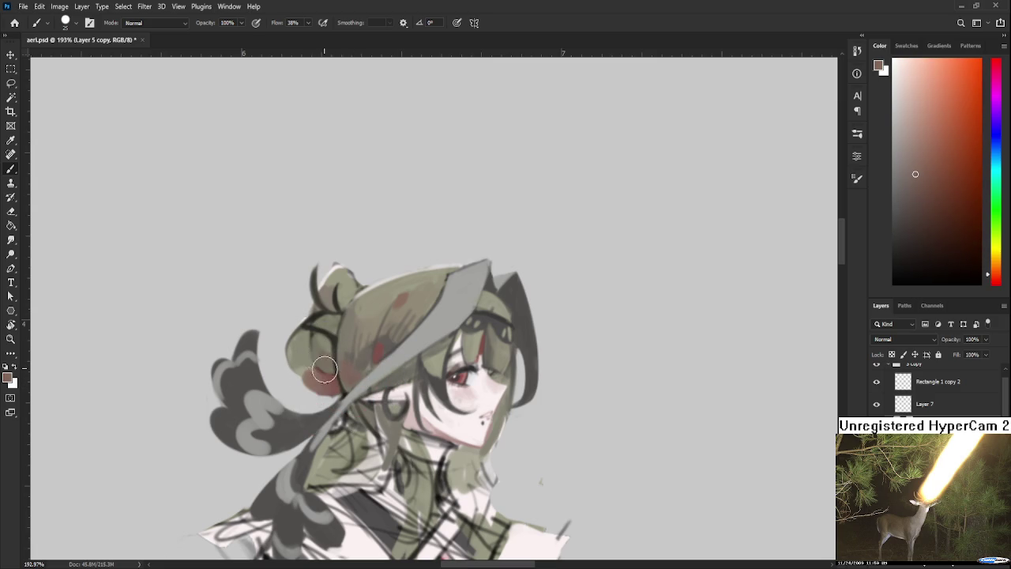
alt+click(336, 374)
Step: Erase mistakes and paint a reddish patch on the lower bun with a smaller brush
key(e)
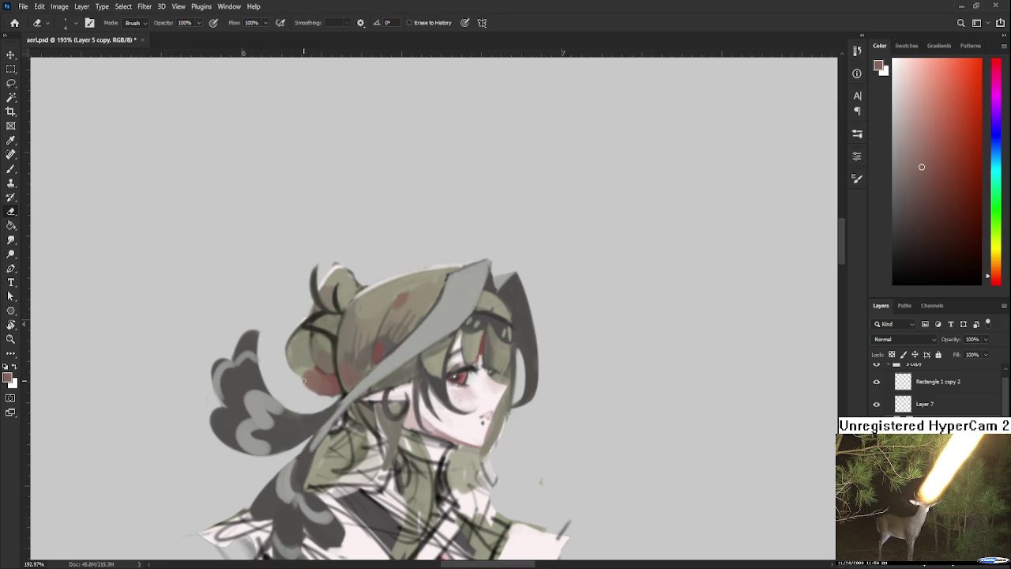
key(b)
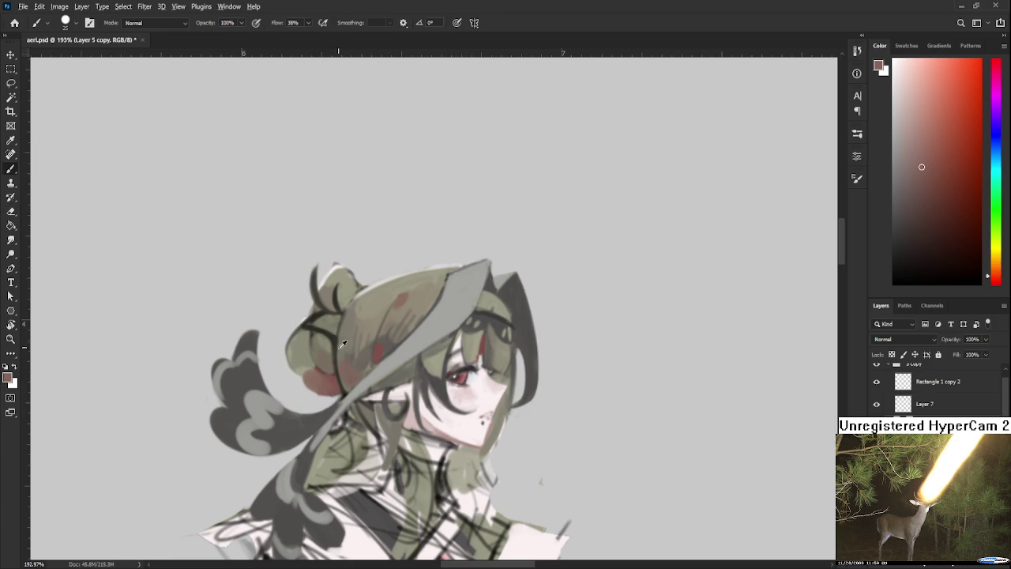
alt+click(341, 342)
drag(310, 378, 331, 385)
key(bracketleft)
key(bracketleft)
key(bracketleft)
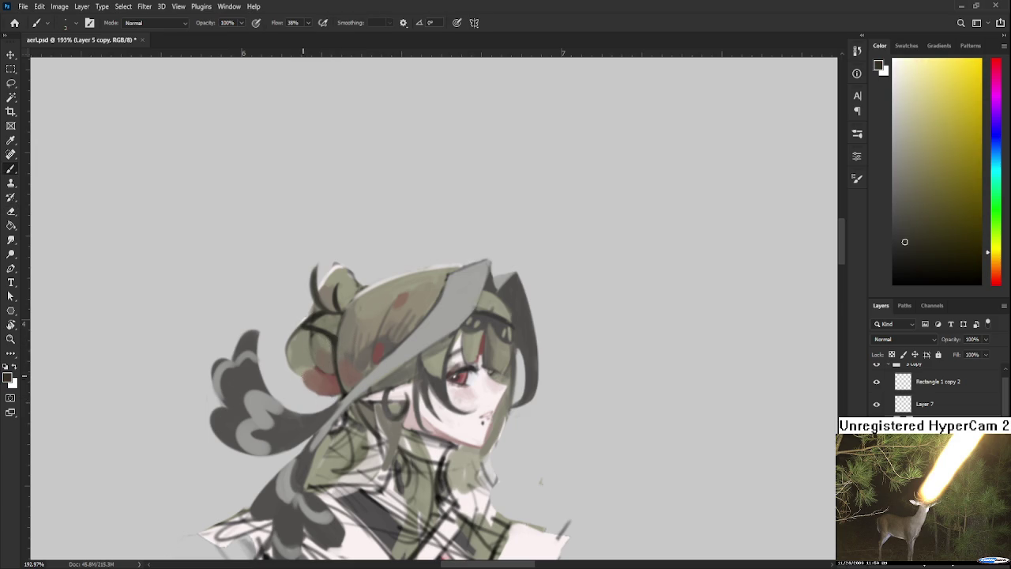
alt+click(324, 394)
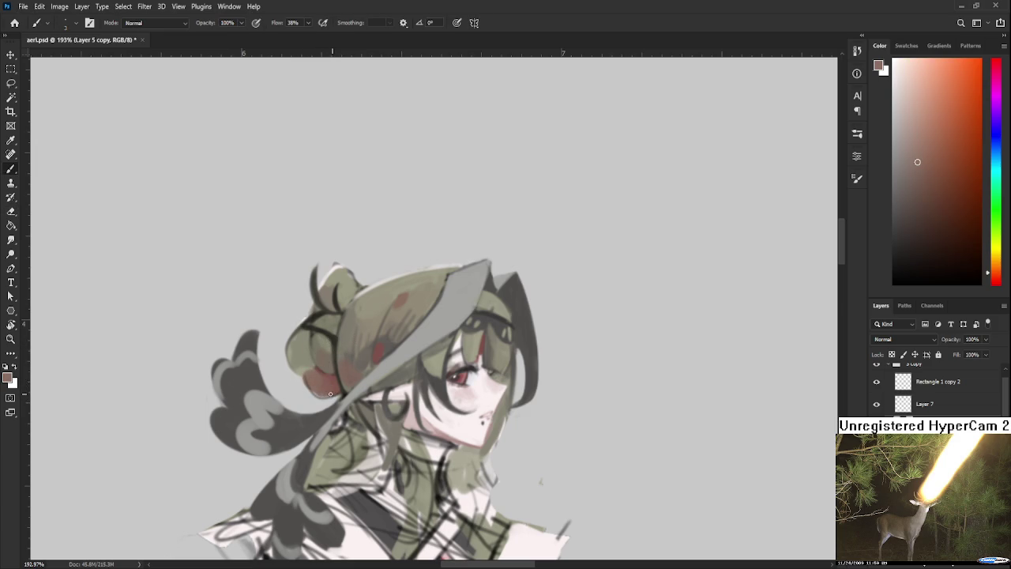
alt+click(331, 385)
drag(319, 393, 314, 392)
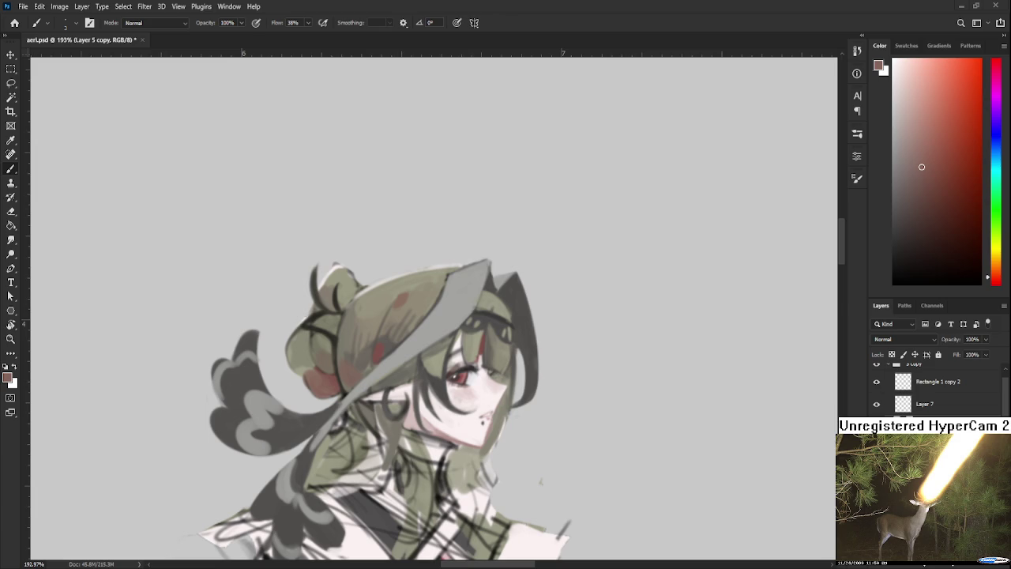
Step: Rotate the view, then sample several olive tones from the hair, ending on a lighter grey-olive
scroll(479, 219, down, 3)
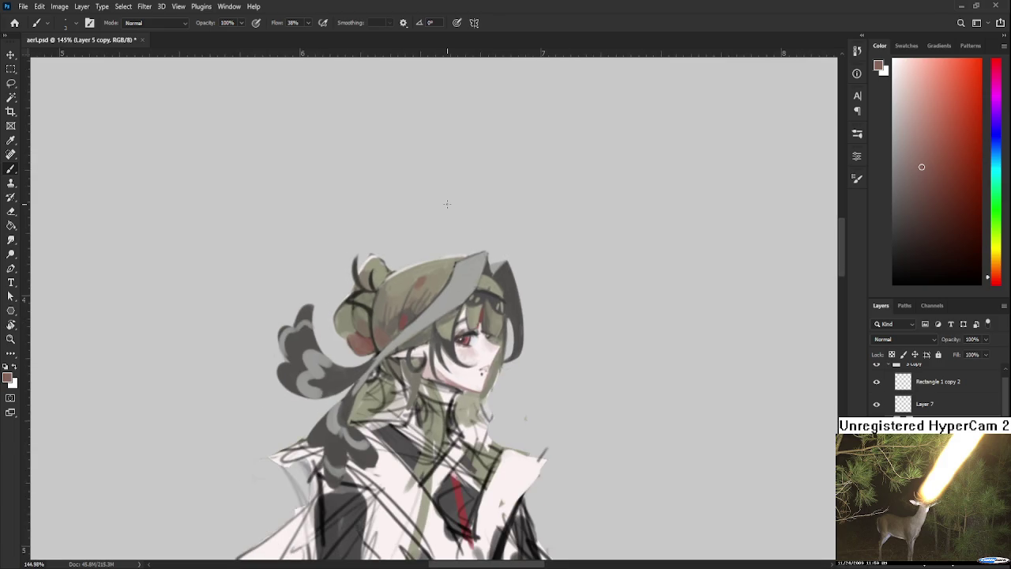
key(e)
drag(447, 203, 300, 345)
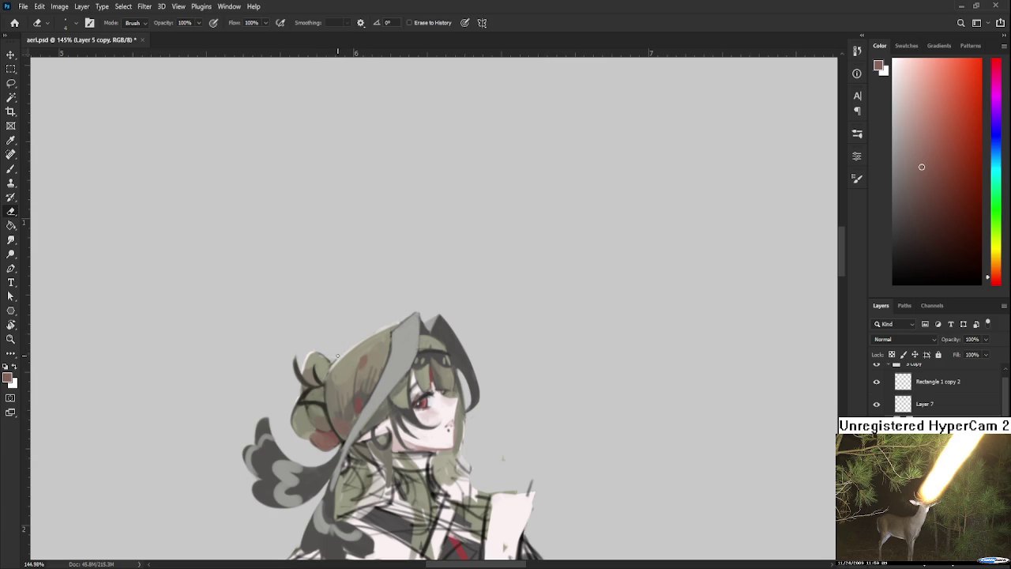
scroll(402, 300, down, 2)
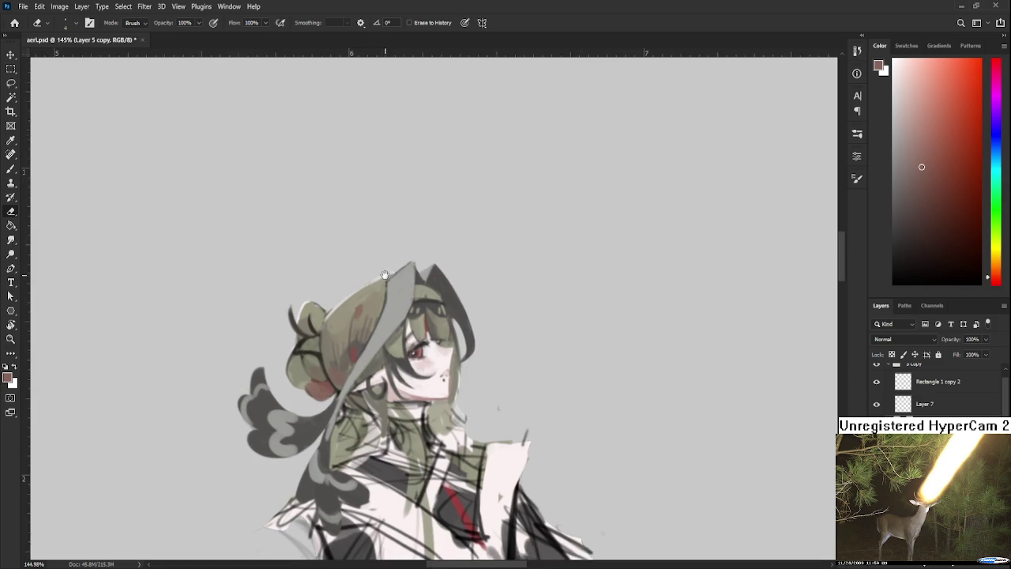
key(b)
alt+click(323, 310)
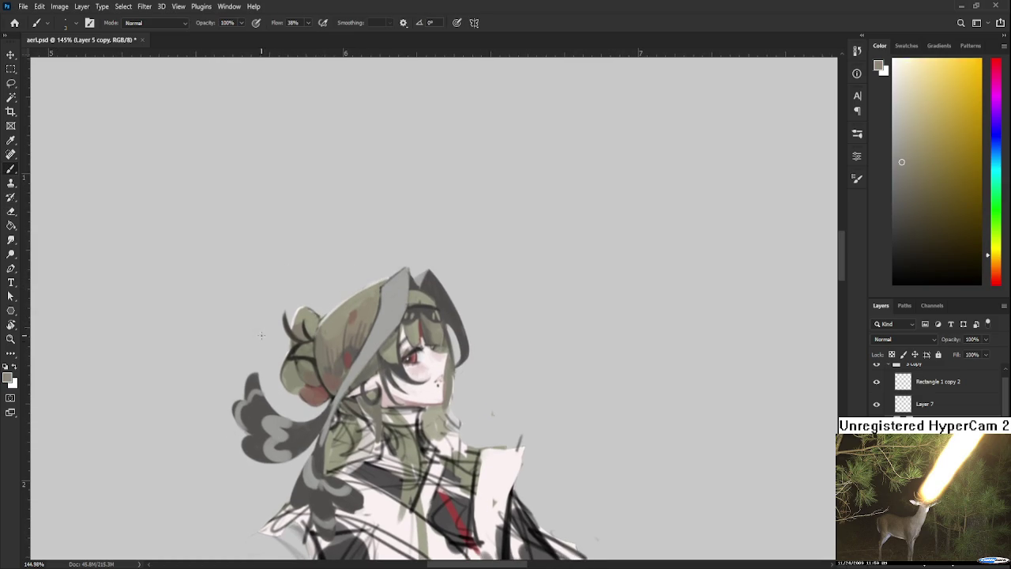
scroll(252, 328, right, 1)
alt+click(298, 327)
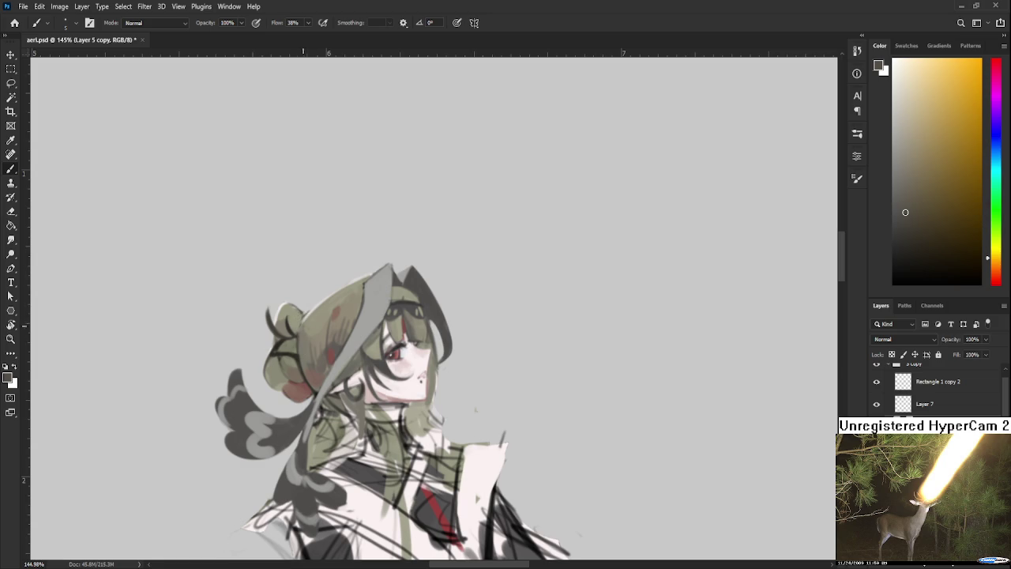
alt+click(300, 316)
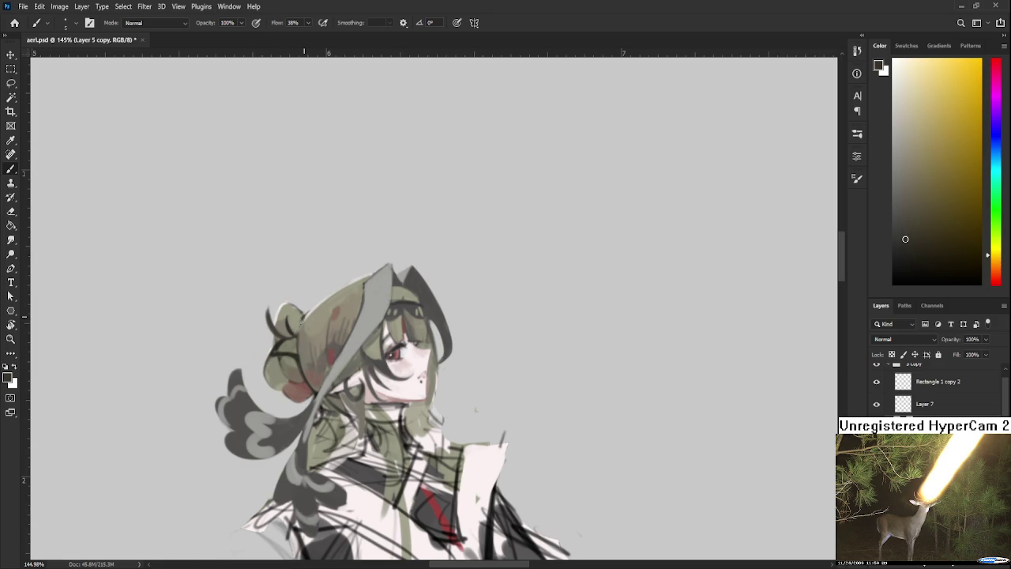
alt+click(302, 335)
scroll(332, 323, down, 5)
Step: Sample a colour from the figure and paint a small dark mark near the neck
key(r)
drag(391, 361, 392, 362)
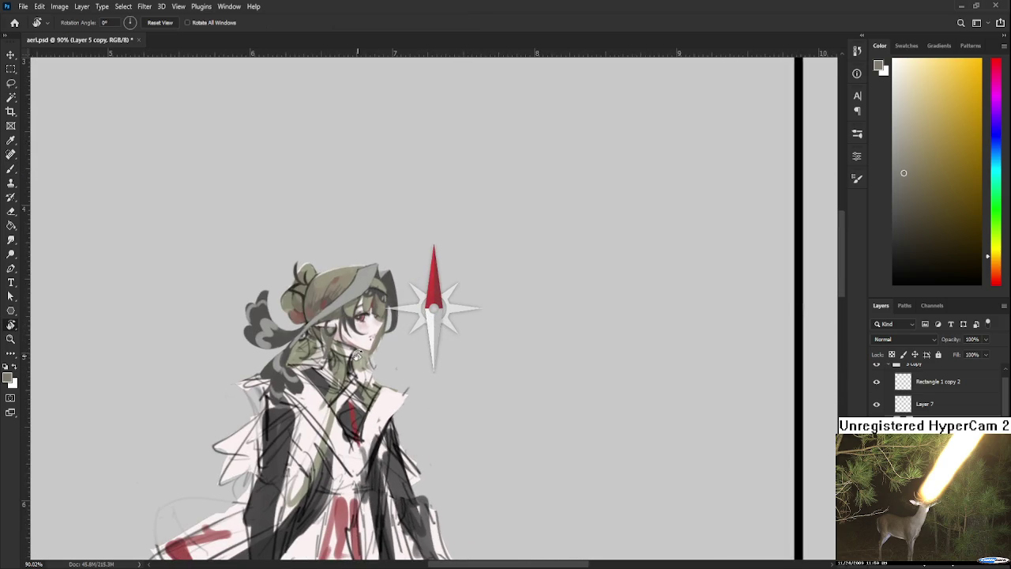
scroll(378, 351, up, 3)
drag(379, 348, 415, 387)
key(b)
alt+click(418, 367)
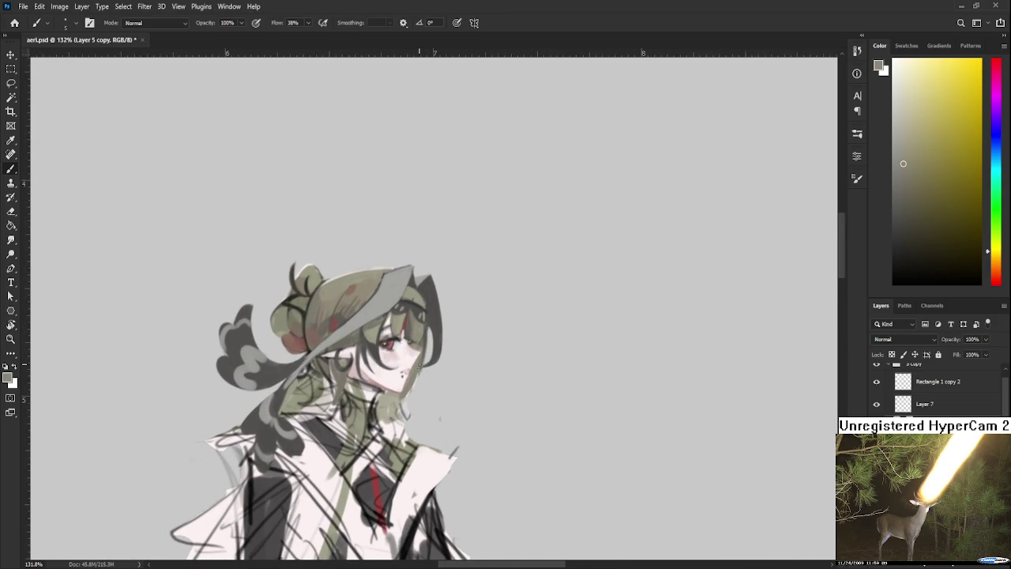
drag(409, 392, 418, 380)
Step: Zoom and pan the view to centre on the girl's face and head
scroll(417, 365, down, 2)
scroll(417, 364, down, 2)
scroll(417, 365, down, 1)
scroll(417, 365, up, 1)
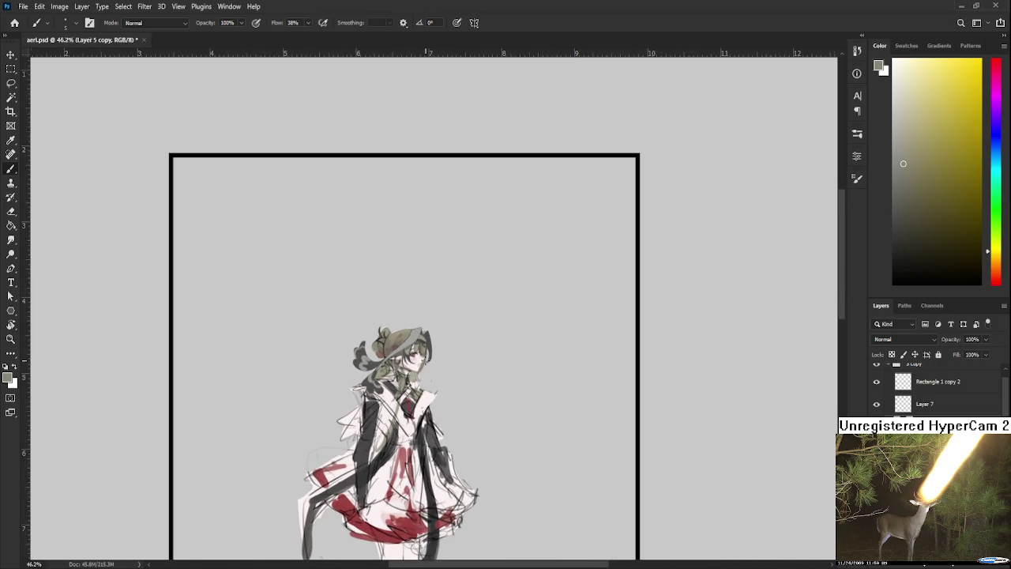
scroll(417, 365, up, 2)
scroll(418, 368, up, 1)
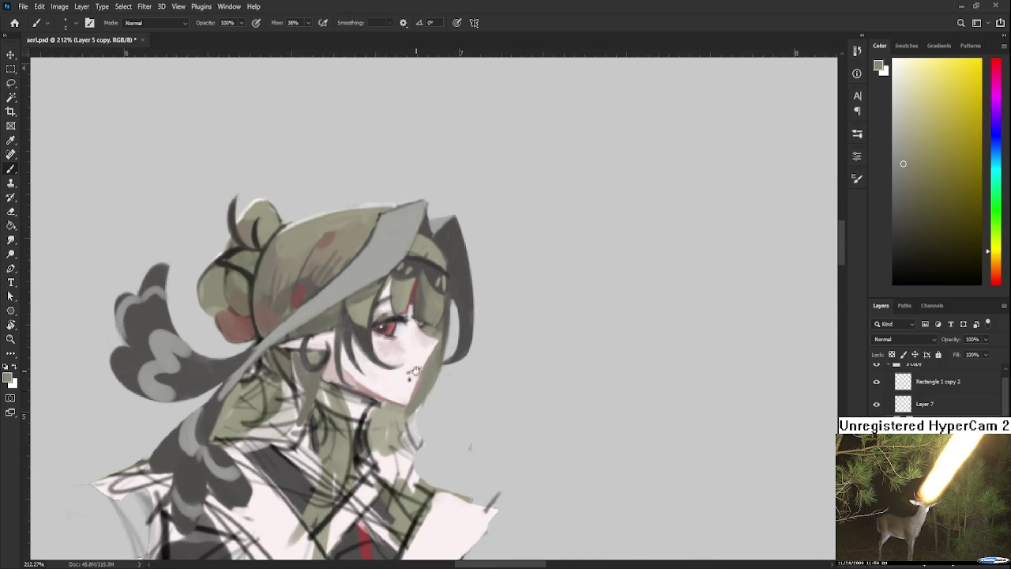
drag(416, 371, 396, 365)
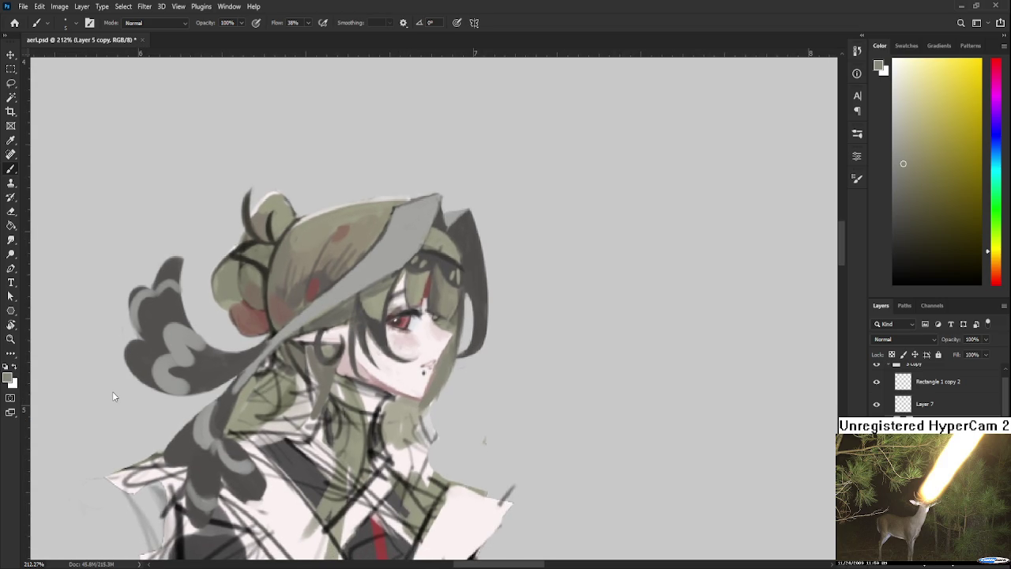
drag(348, 373, 378, 327)
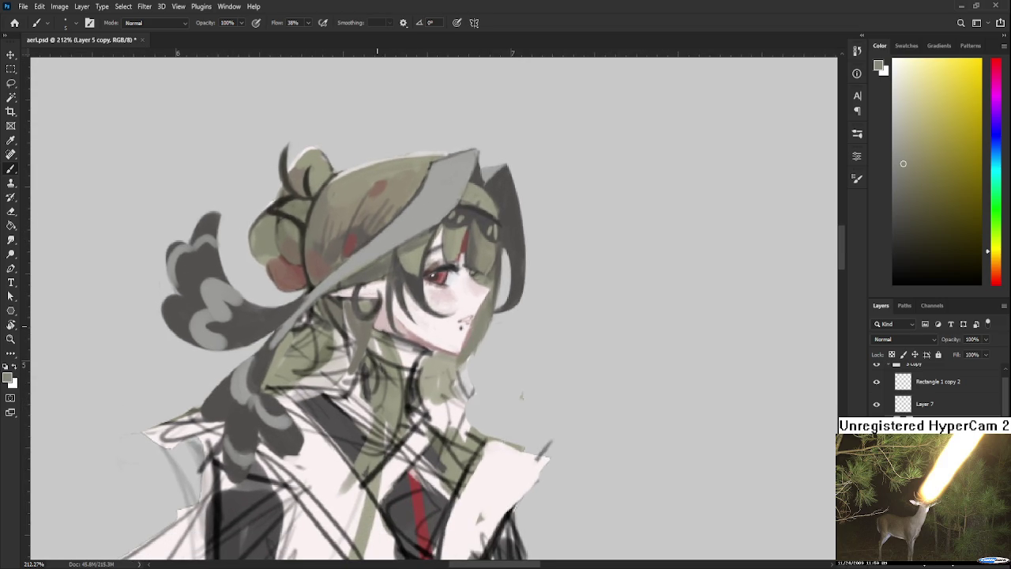
Step: Sample an orange-brown tone from the girl's hair as the paint colour
scroll(378, 327, down, 2)
scroll(378, 327, down, 2)
scroll(378, 327, down, 1)
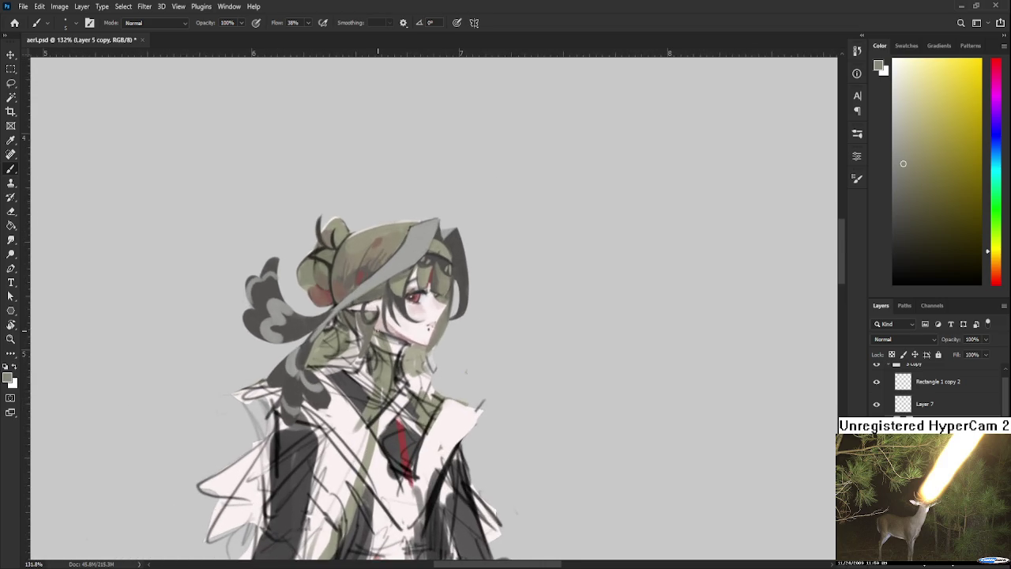
scroll(378, 327, down, 2)
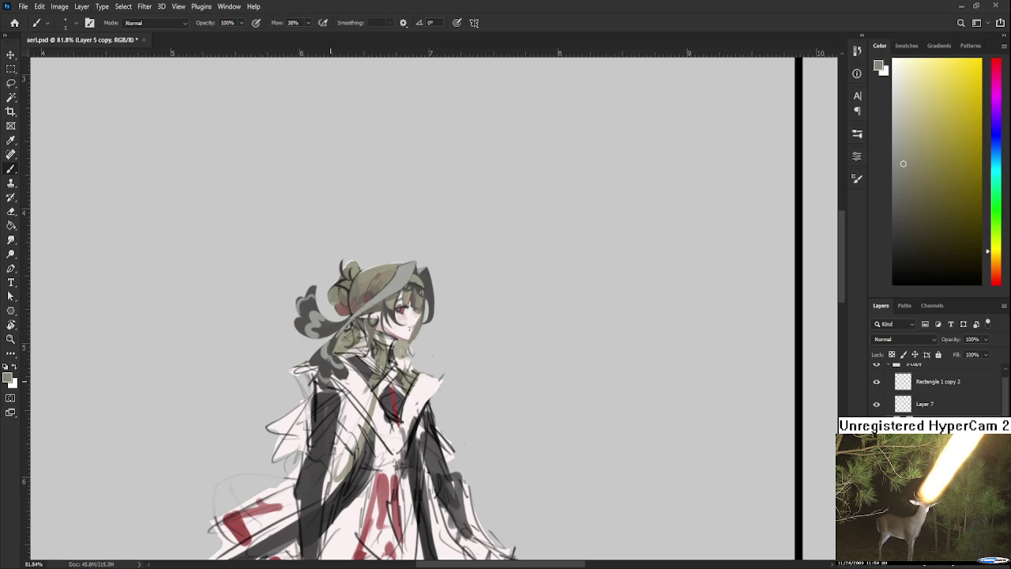
scroll(332, 366, up, 1)
scroll(329, 360, up, 2)
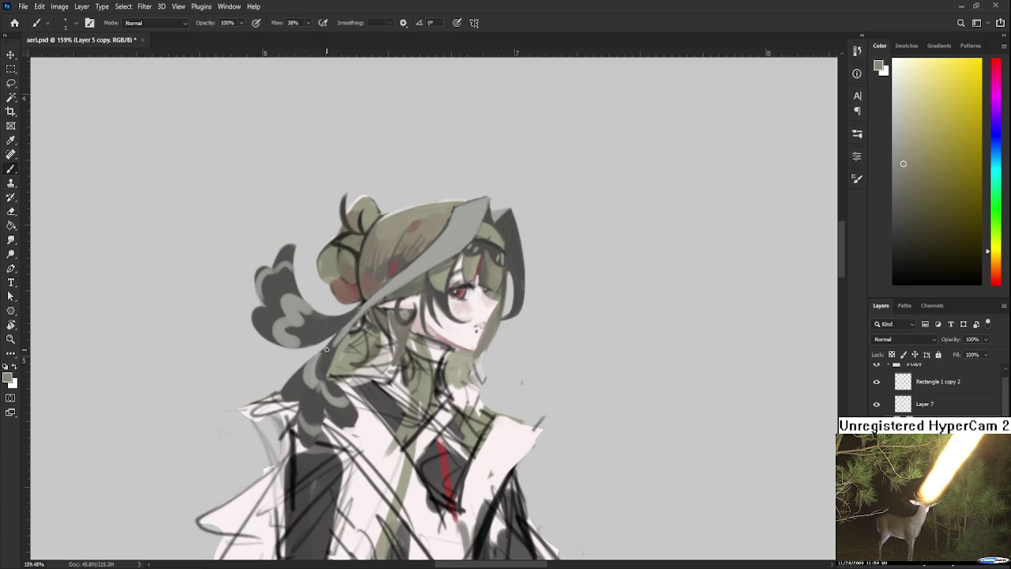
alt+click(341, 336)
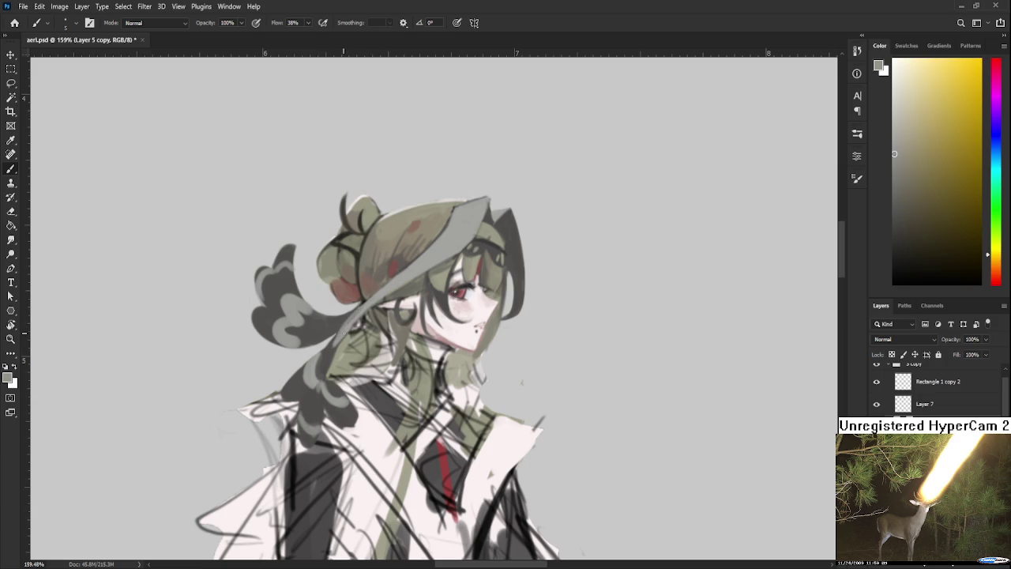
alt+click(366, 312)
alt+click(336, 349)
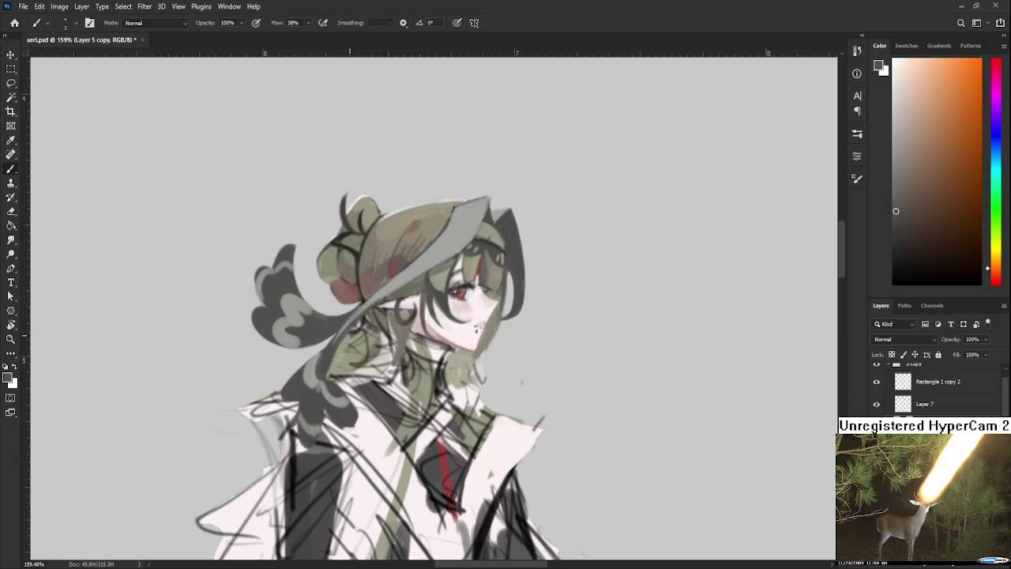
Step: Paint over the light grey hat-brim stripe to darken it, then resample the brim's grey-yellow
drag(338, 338, 382, 300)
drag(348, 325, 384, 300)
drag(364, 330, 352, 337)
alt+click(367, 309)
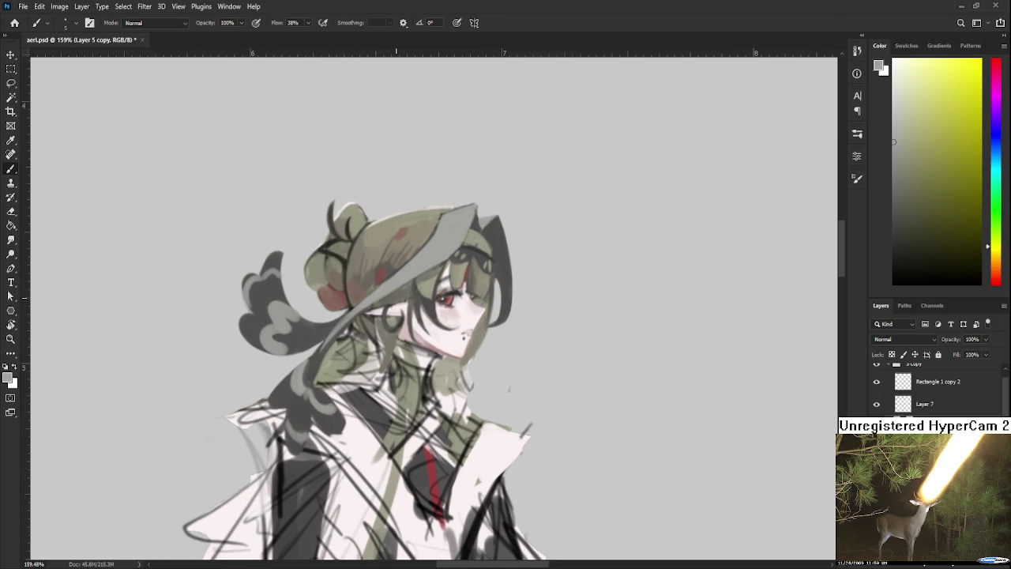
scroll(399, 284, down, 3)
scroll(402, 283, down, 2)
scroll(407, 283, down, 2)
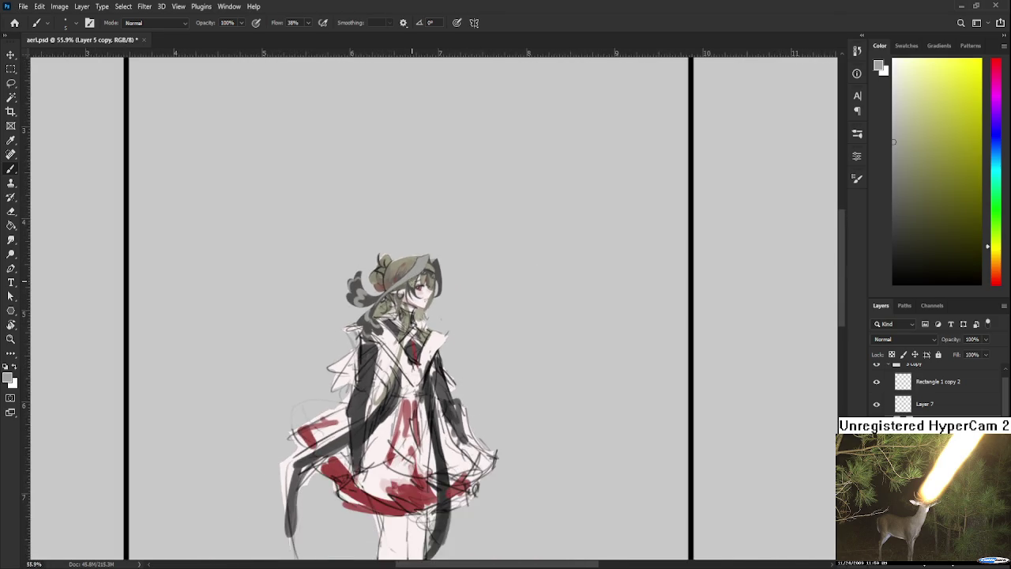
scroll(410, 282, down, 2)
scroll(414, 299, down, 1)
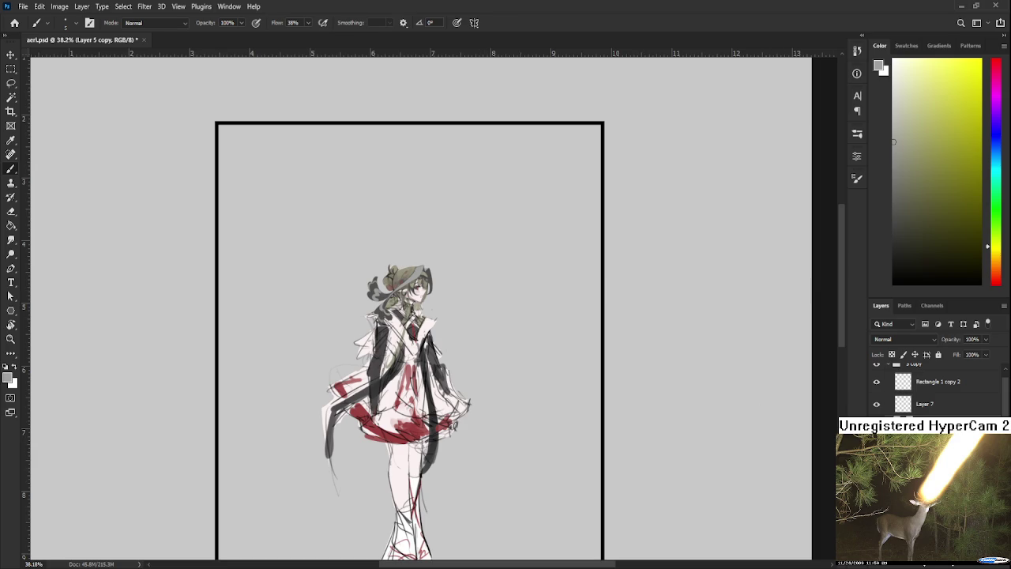
drag(386, 282, 346, 308)
key(ctrl+z)
key(ctrl+z)
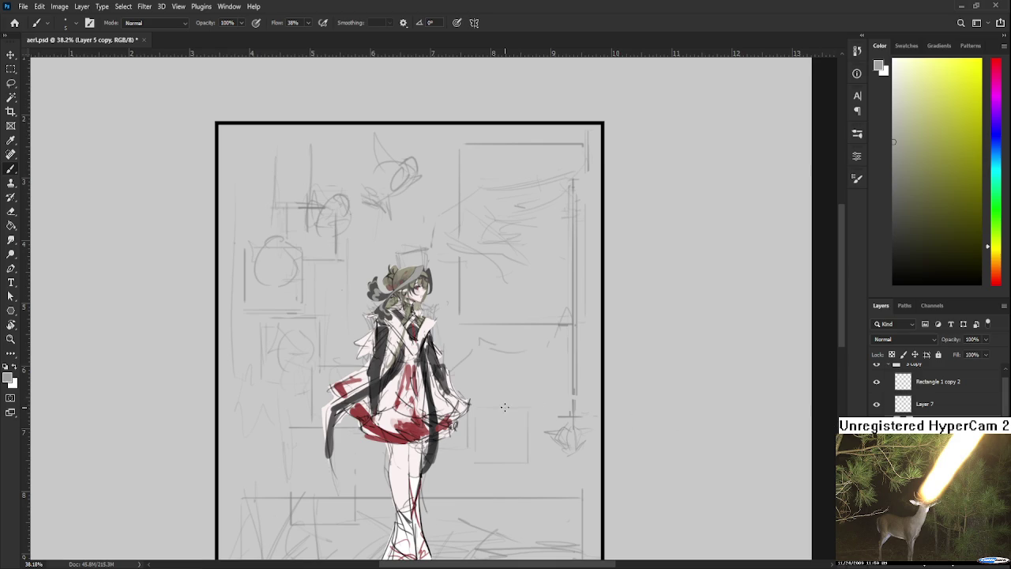
scroll(491, 411, down, 1)
scroll(486, 411, down, 1)
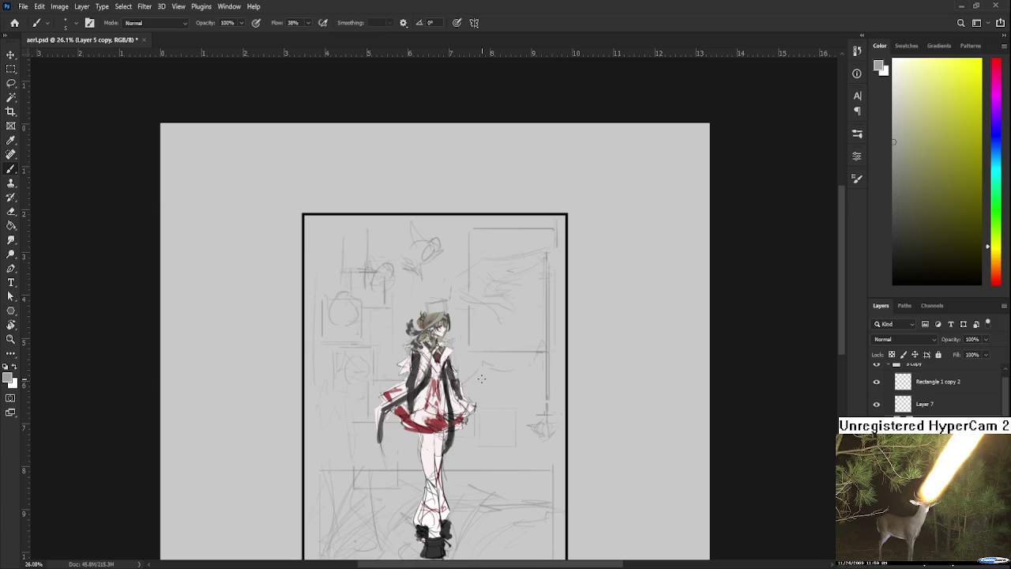
scroll(475, 371, up, 1)
scroll(473, 348, up, 1)
scroll(474, 320, up, 1)
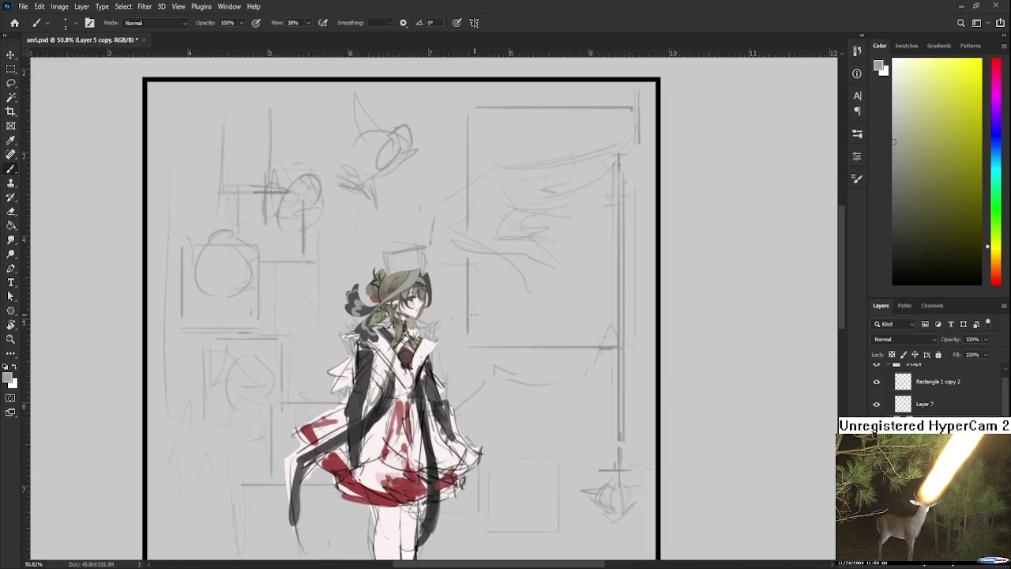
scroll(436, 348, up, 1)
scroll(436, 347, up, 1)
scroll(436, 347, down, 2)
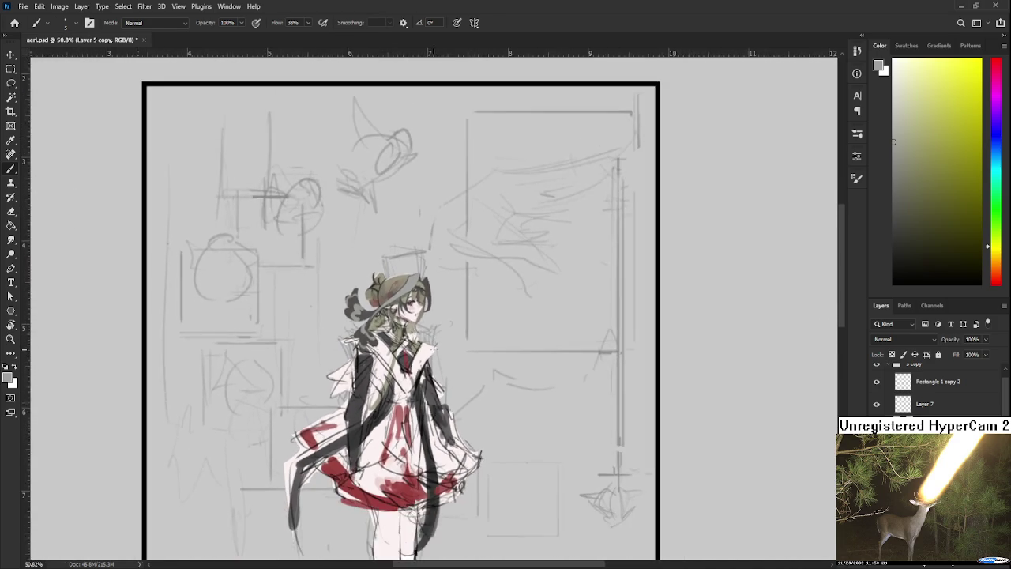
scroll(437, 347, down, 3)
scroll(439, 345, down, 1)
scroll(437, 332, down, 1)
scroll(435, 308, down, 1)
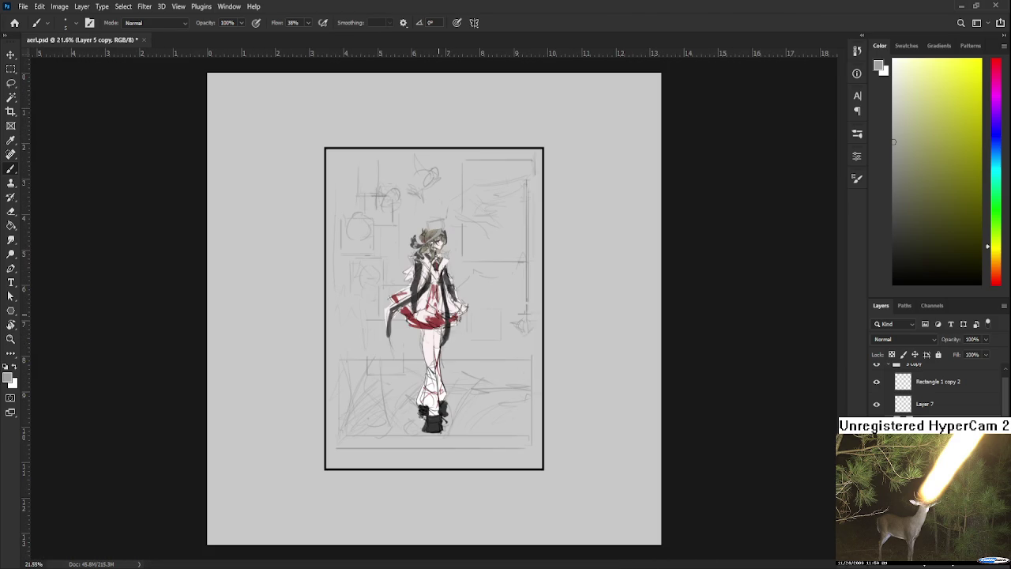
scroll(434, 288, down, 1)
scroll(434, 289, up, 1)
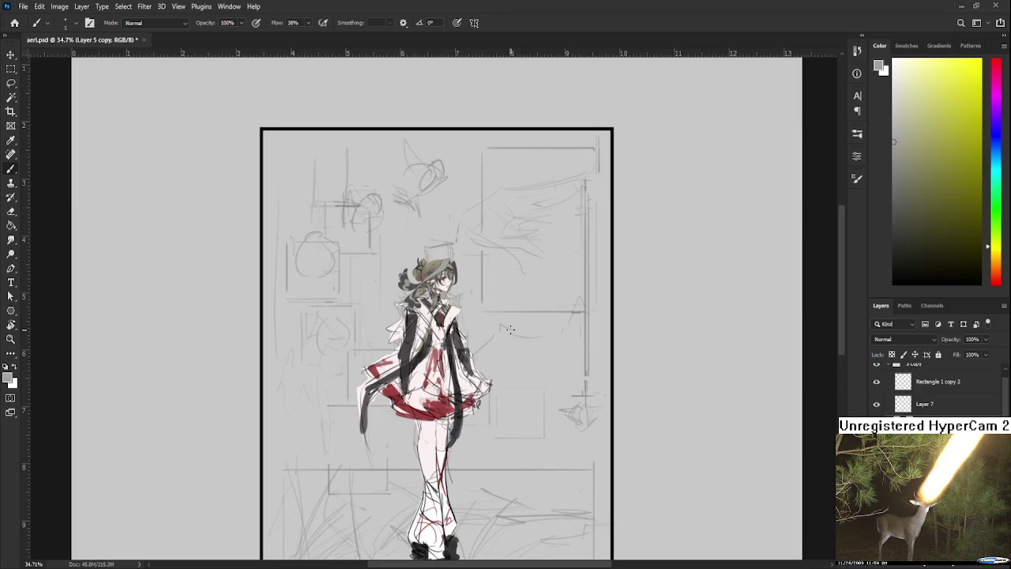
scroll(504, 348, down, 1)
scroll(504, 348, down, 1)
key(ctrl+comma)
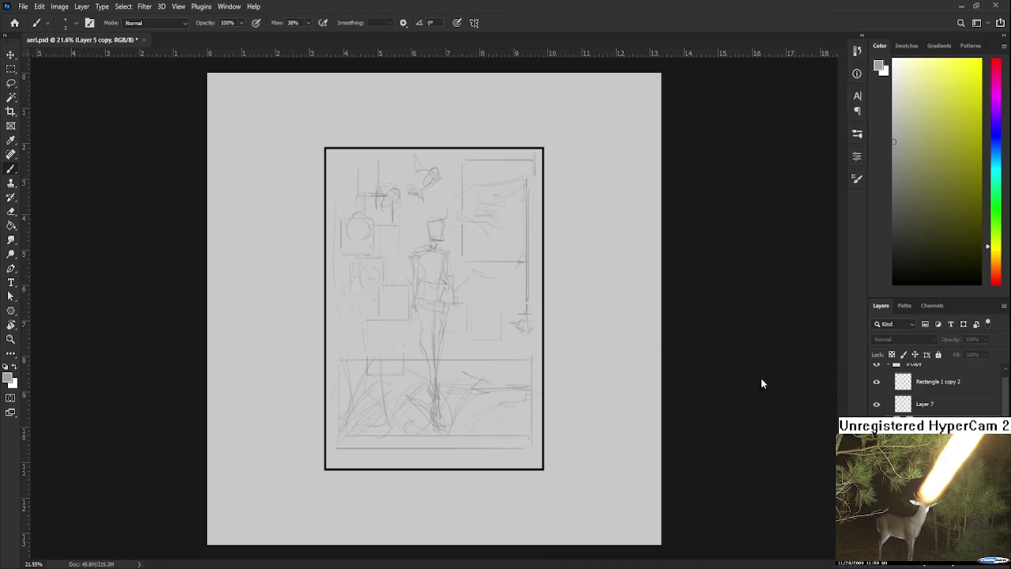
key(ctrl+comma)
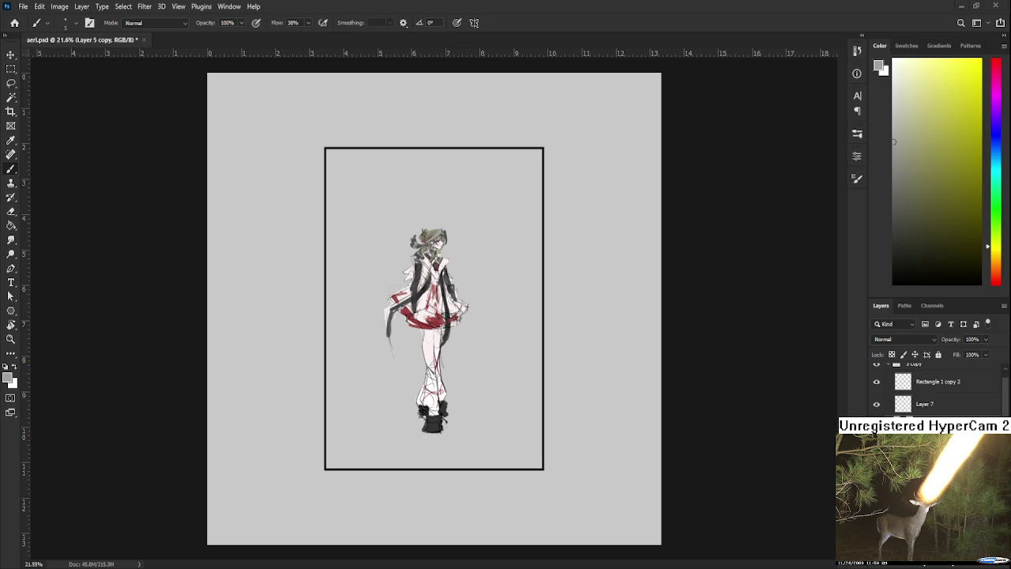
scroll(440, 255, up, 5)
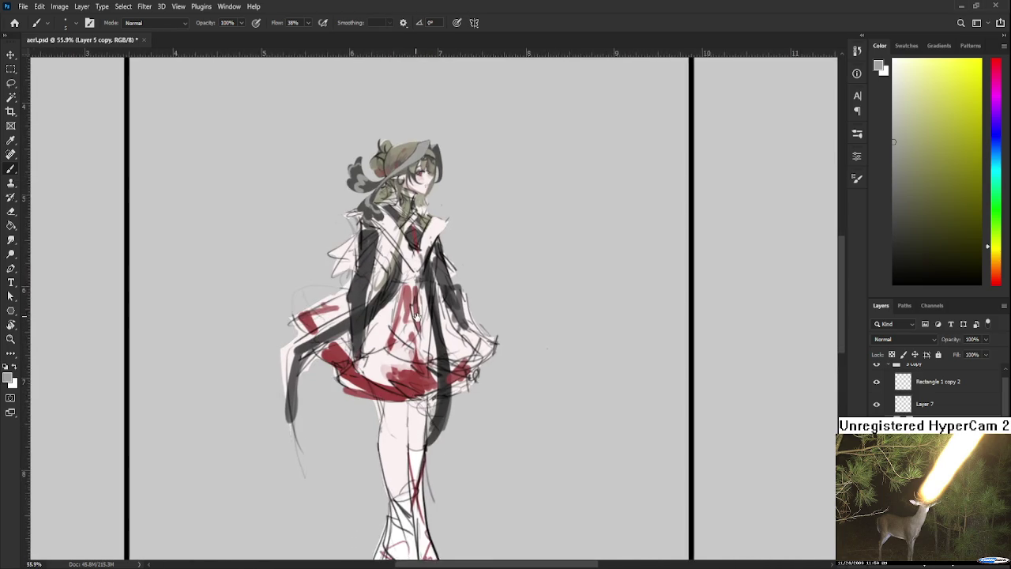
scroll(437, 285, up, 1)
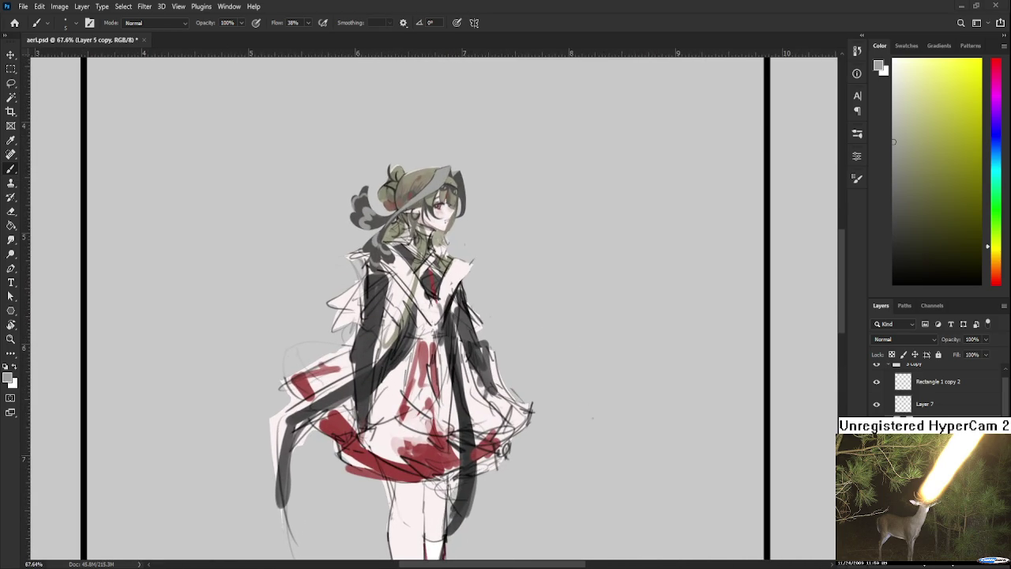
key(ctrl+comma)
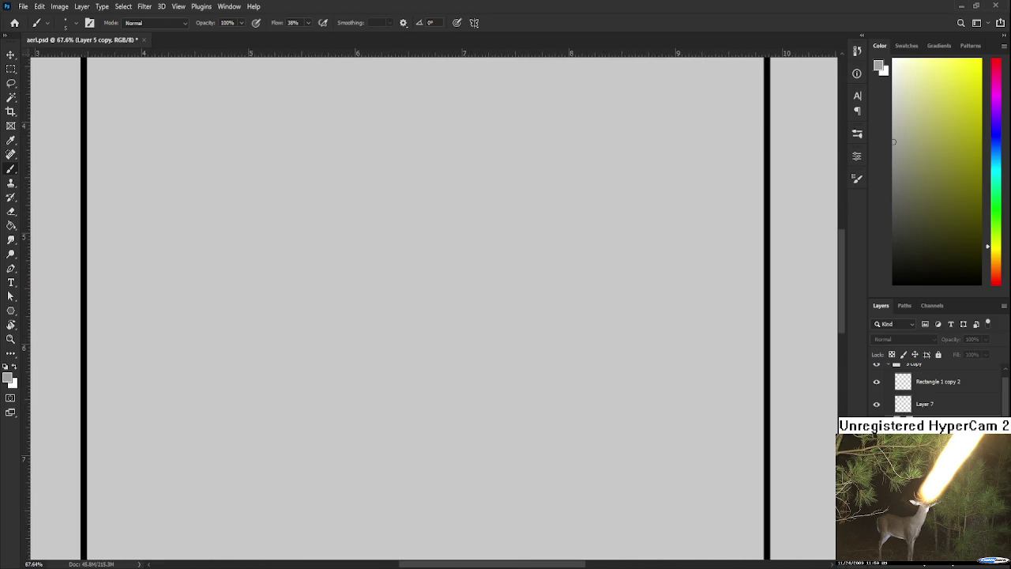
key(ctrl+comma)
scroll(480, 347, up, 1)
scroll(480, 348, up, 1)
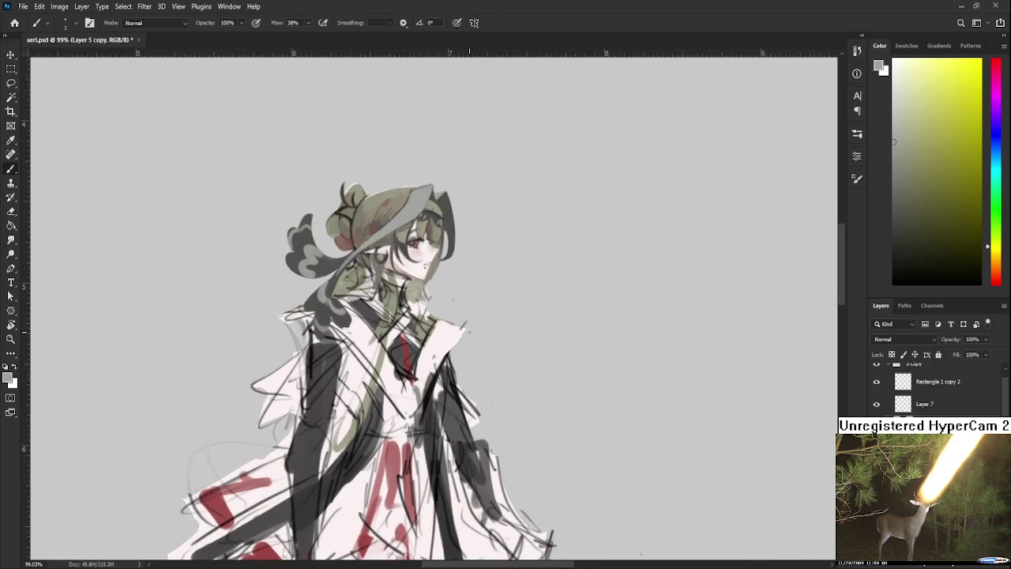
scroll(480, 348, up, 1)
scroll(413, 316, down, 1)
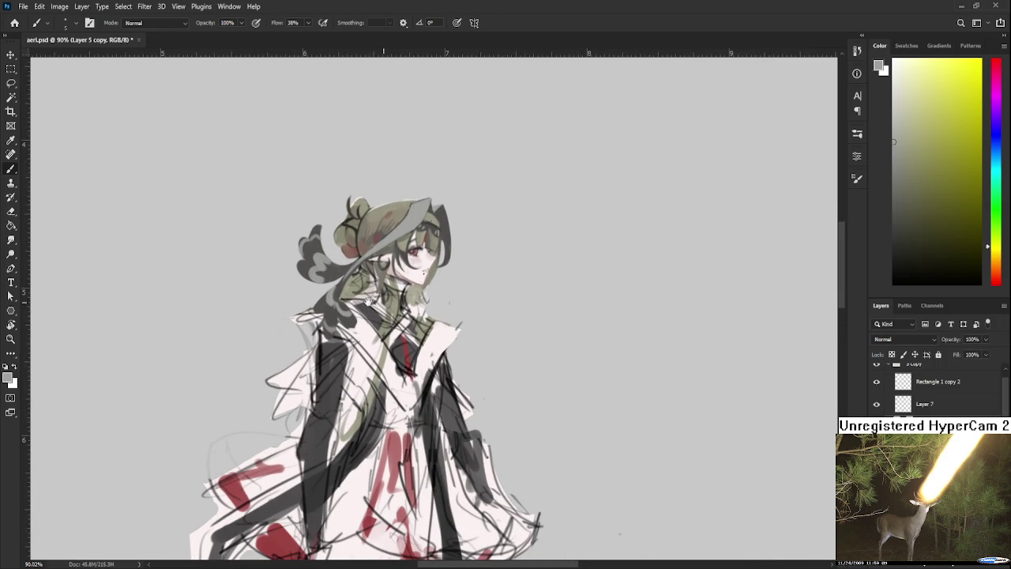
scroll(378, 332, down, 1)
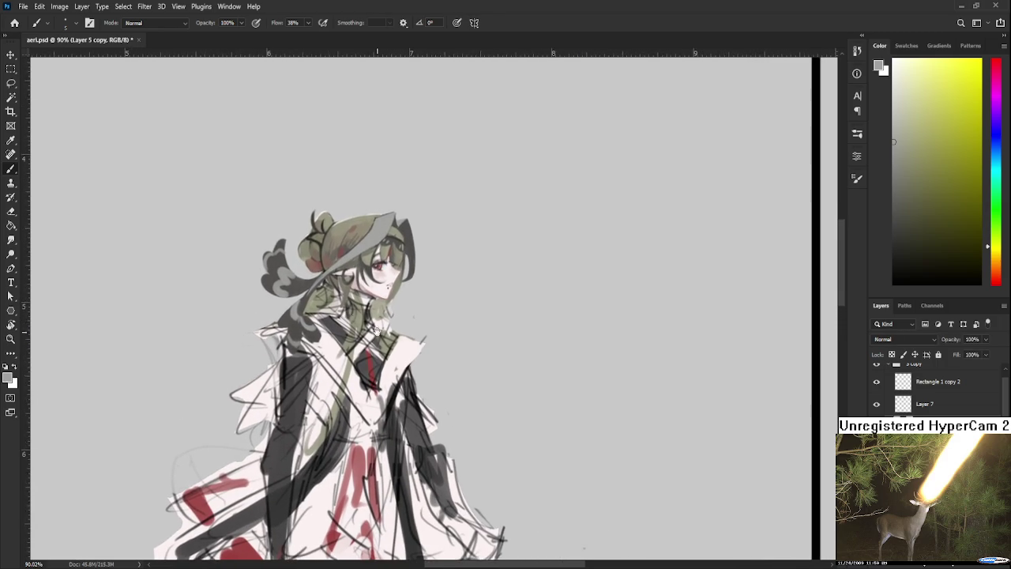
Step: Sample a slightly darker olive from the hair, then take the Eraser and zoom out
alt+click(405, 270)
drag(405, 269, 405, 272)
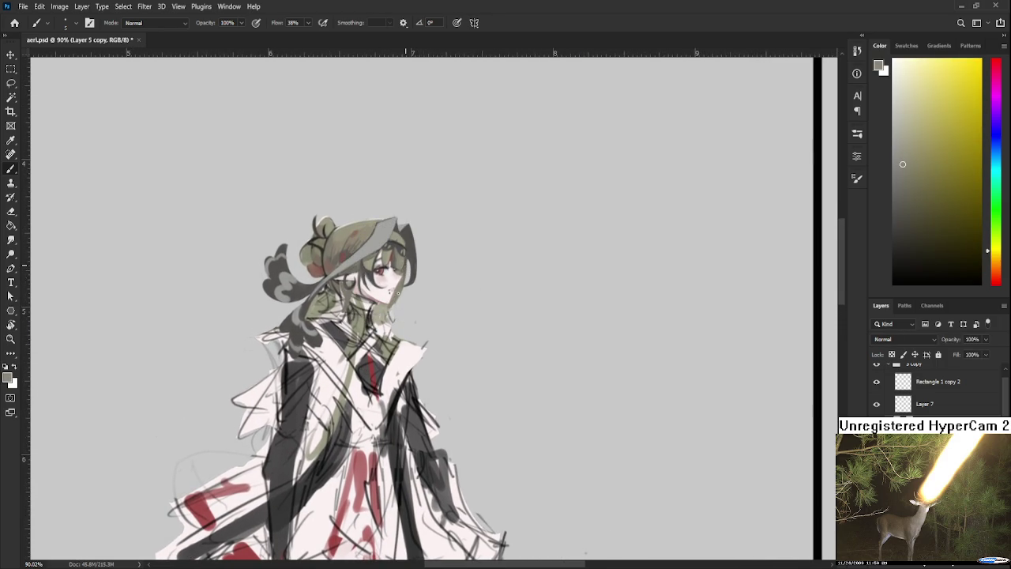
key(e)
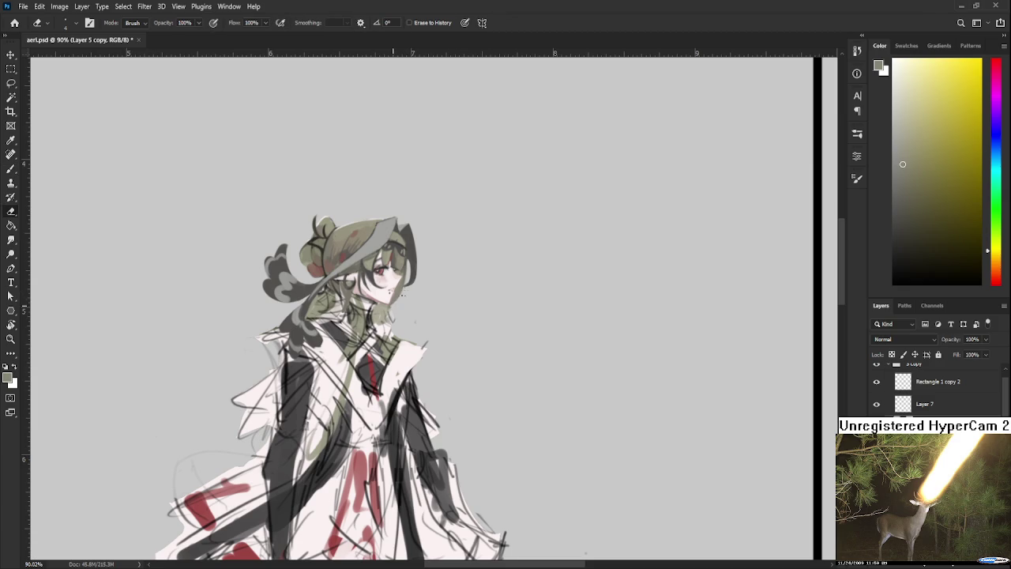
scroll(403, 320, up, 1)
scroll(404, 322, down, 3)
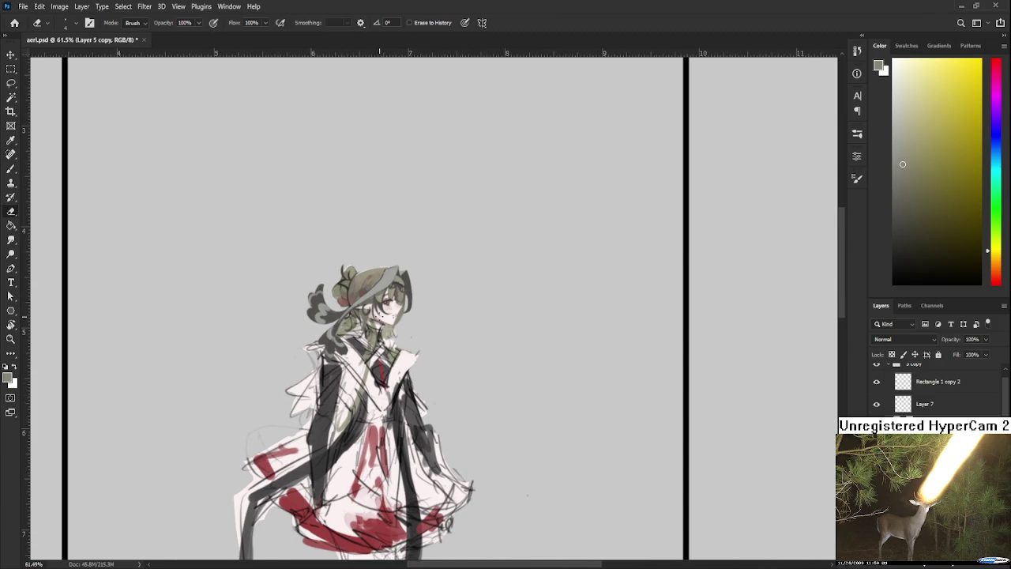
scroll(379, 316, down, 3)
scroll(392, 342, up, 2)
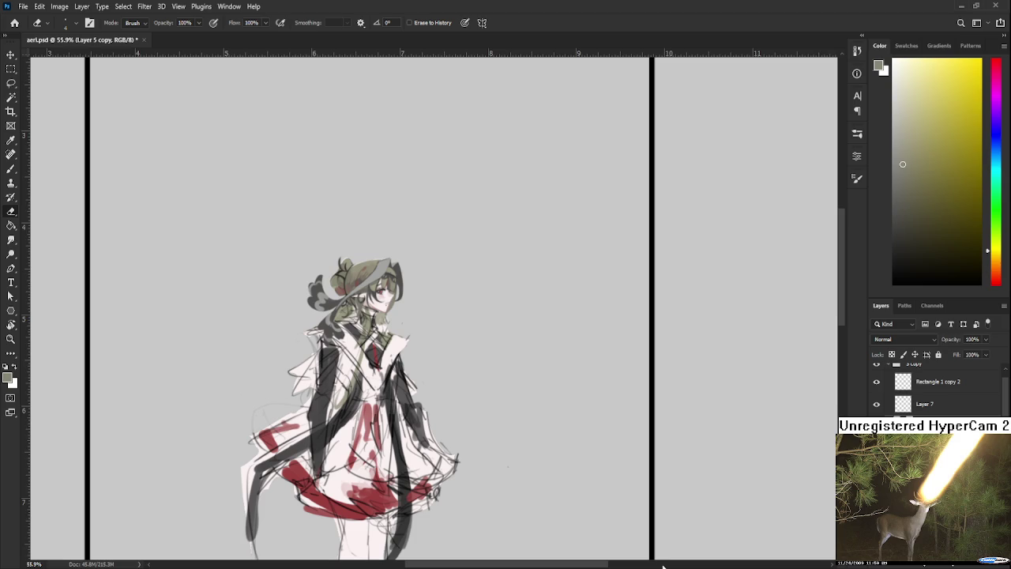
Step: Paste the red-ribbon collage, scale it to about 20% and place it inside the frame
key(ctrl+v)
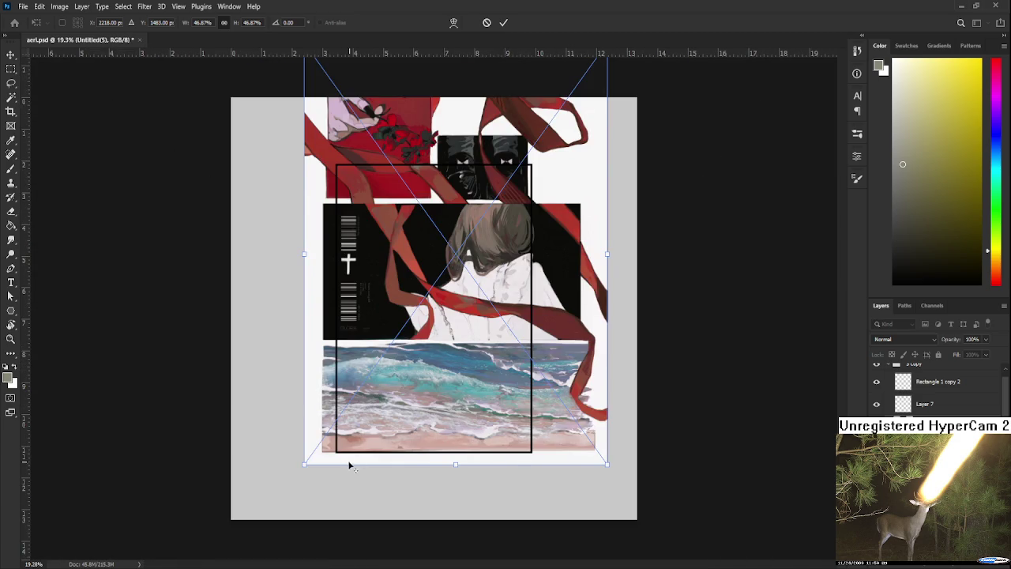
drag(304, 464, 391, 344)
drag(424, 293, 404, 337)
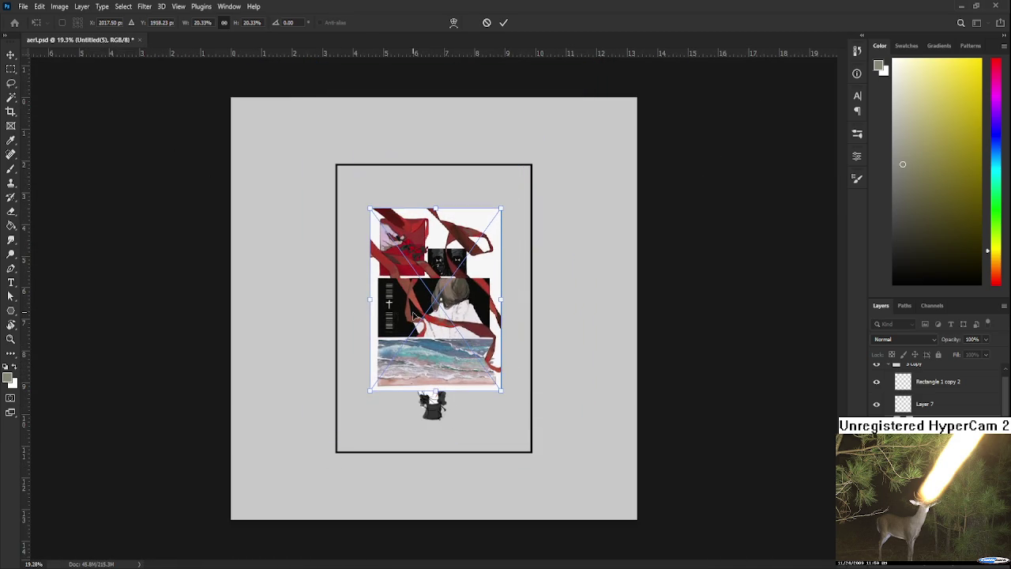
key(e)
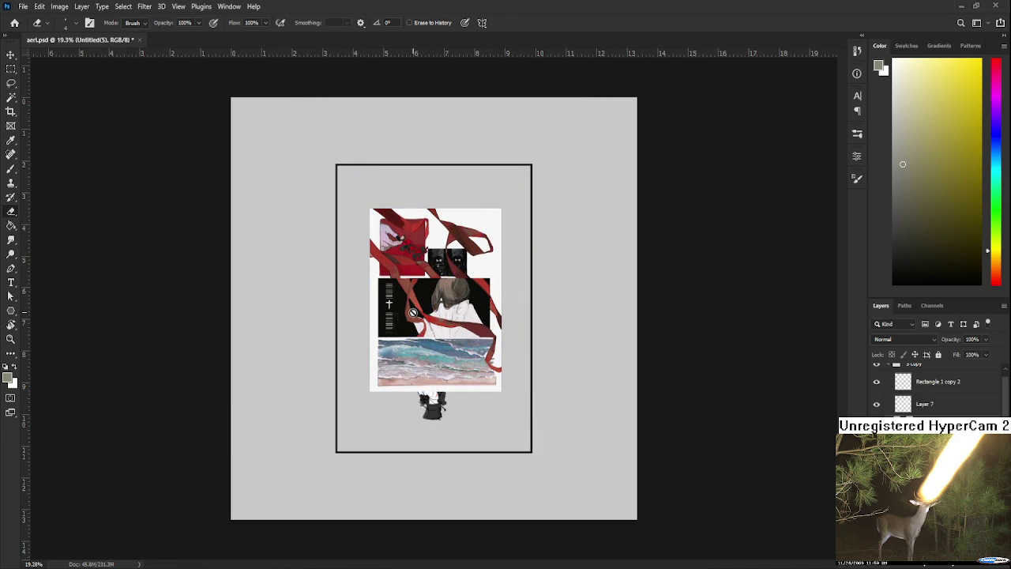
Step: Hide the collage layer to reveal the character sketch again
scroll(412, 312, up, 3)
scroll(413, 312, up, 1)
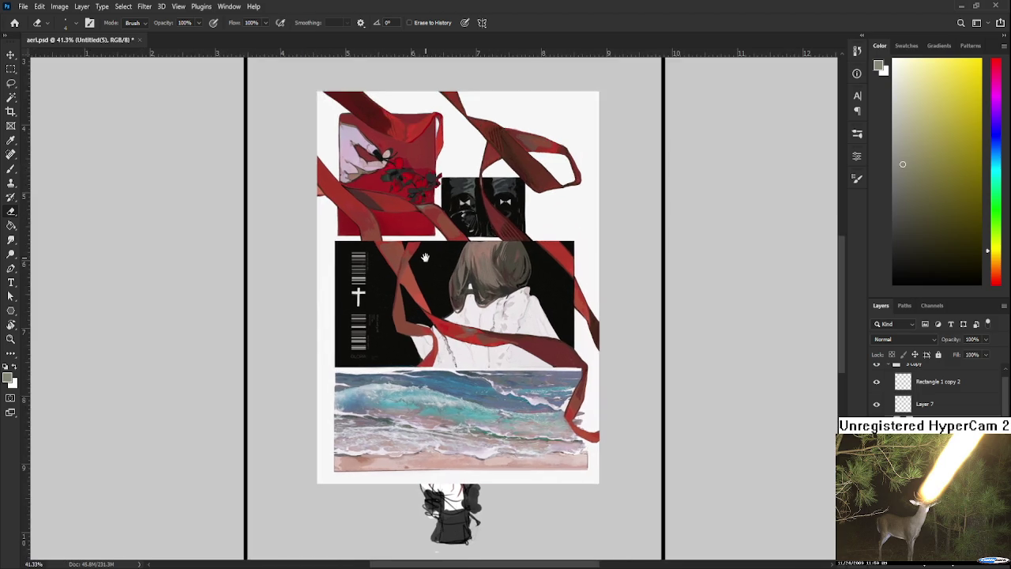
scroll(412, 327, down, 2)
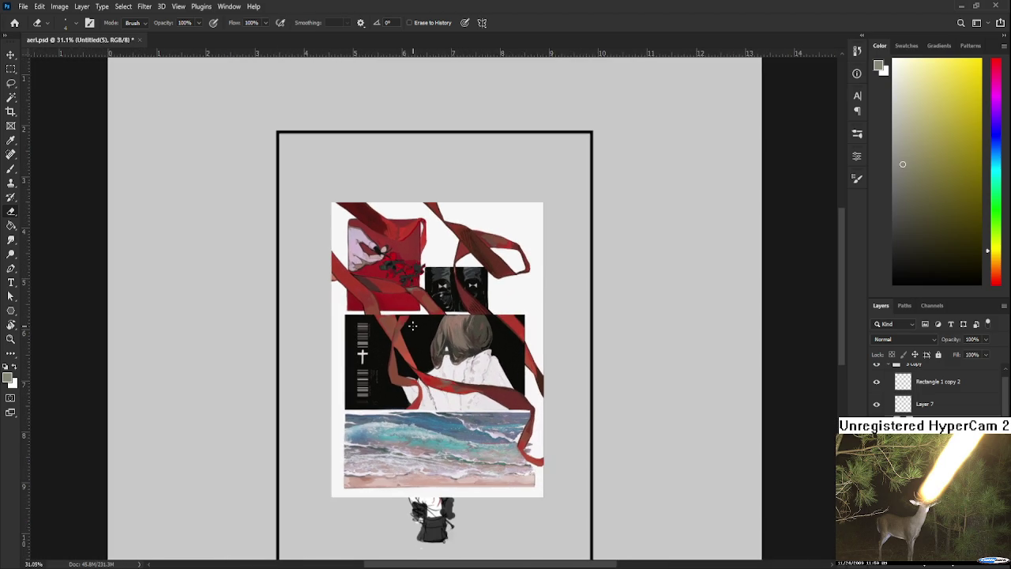
scroll(439, 365, up, 2)
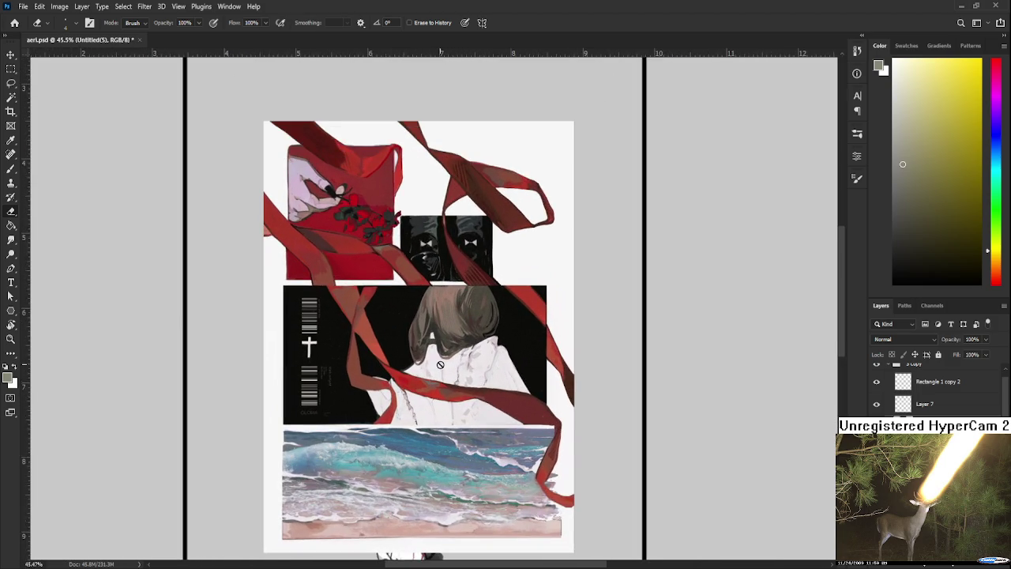
scroll(440, 364, up, 1)
scroll(440, 364, up, 1)
scroll(443, 365, down, 1)
scroll(443, 366, down, 1)
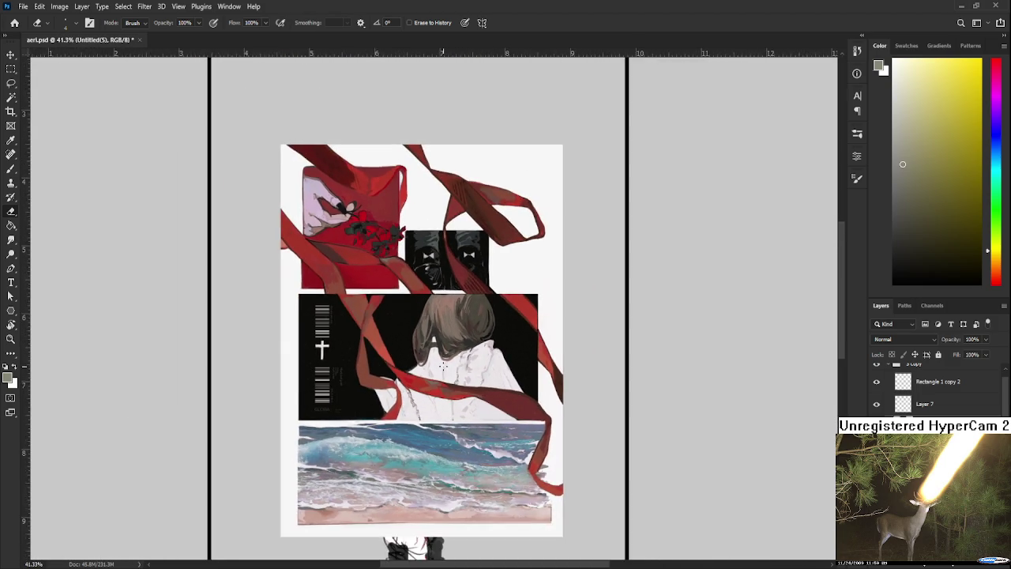
scroll(443, 365, up, 1)
scroll(499, 373, up, 1)
click(989, 564)
scroll(420, 296, down, 1)
scroll(419, 296, down, 1)
scroll(420, 297, up, 1)
scroll(419, 296, up, 2)
scroll(419, 293, up, 1)
scroll(411, 300, up, 1)
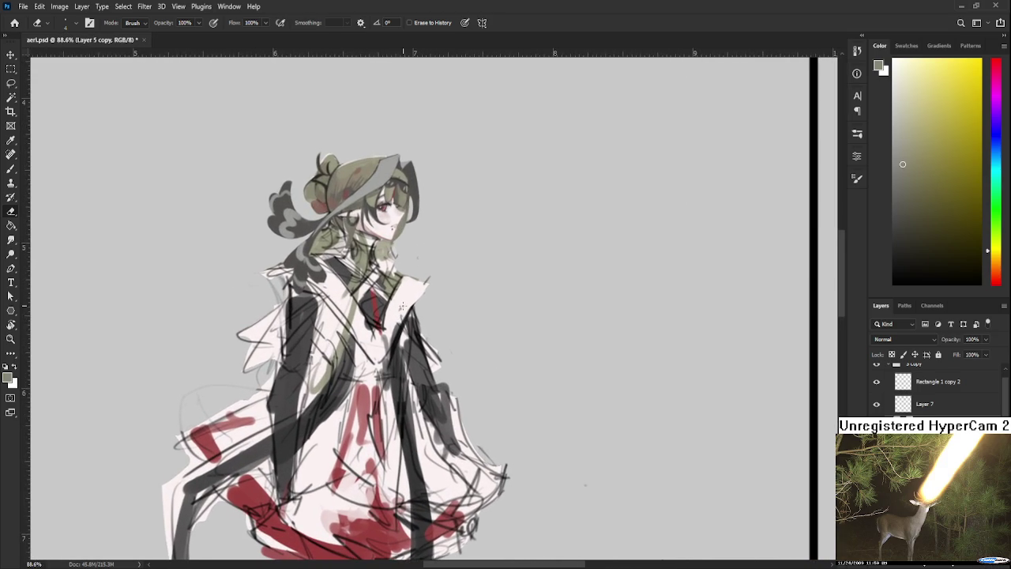
Step: Paint the raised forearm and hand in pale pink-white with the Brush
scroll(402, 307, up, 1)
scroll(403, 311, up, 1)
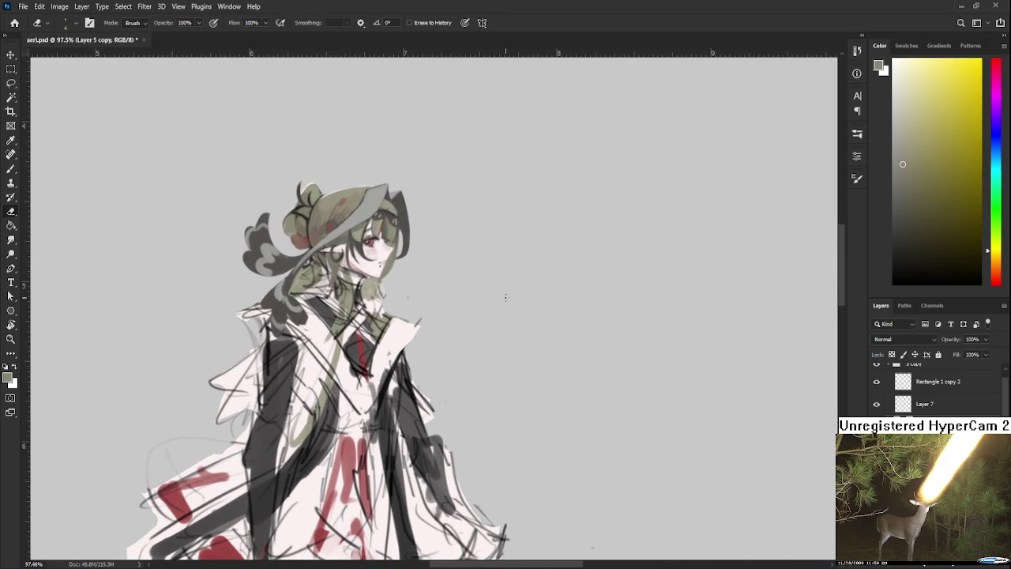
key(b)
alt+click(373, 345)
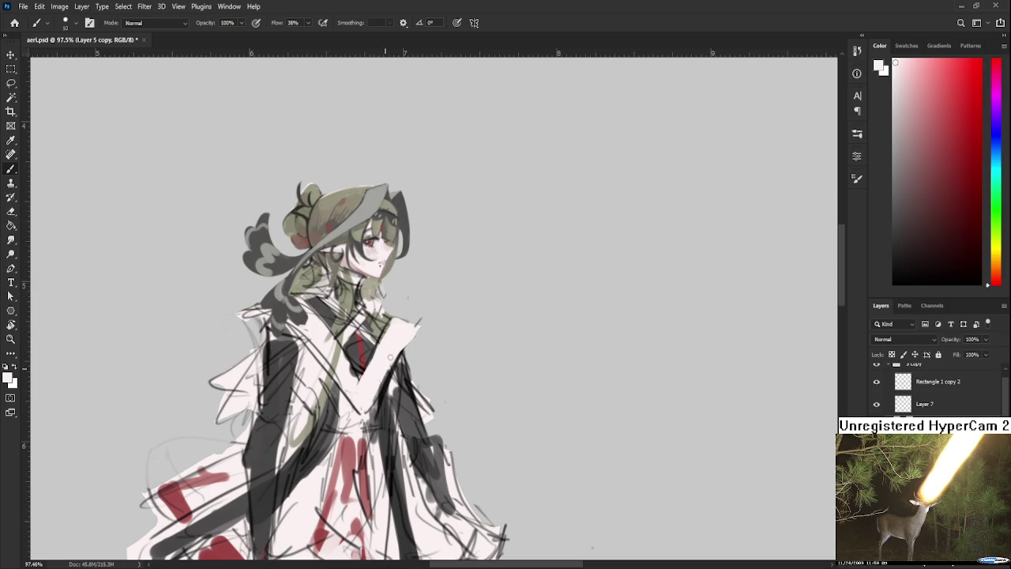
drag(376, 382, 404, 337)
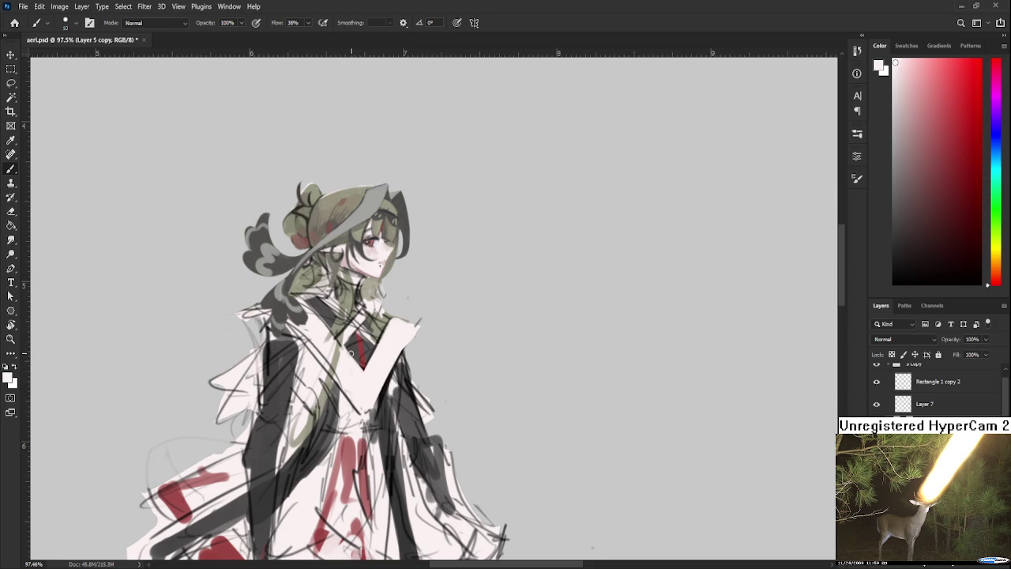
drag(398, 342, 401, 302)
Step: Erase the hand's right edge into a clean outline and reset the paint colour to near-white
key(e)
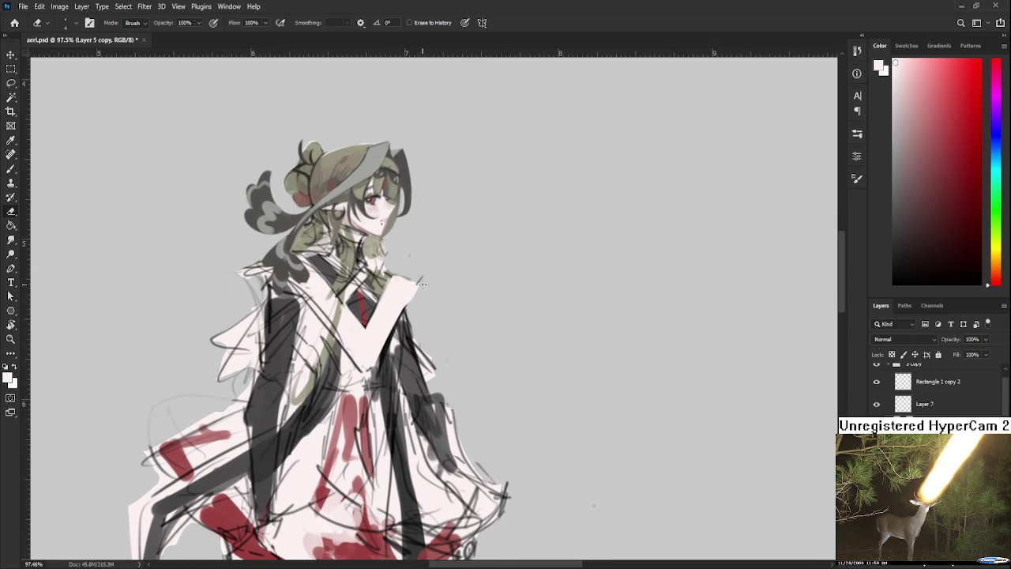
mouse_move(421, 277)
mouse_down()
mouse_move(412, 340)
mouse_move(387, 304)
mouse_up()
key(r)
alt+click(384, 314)
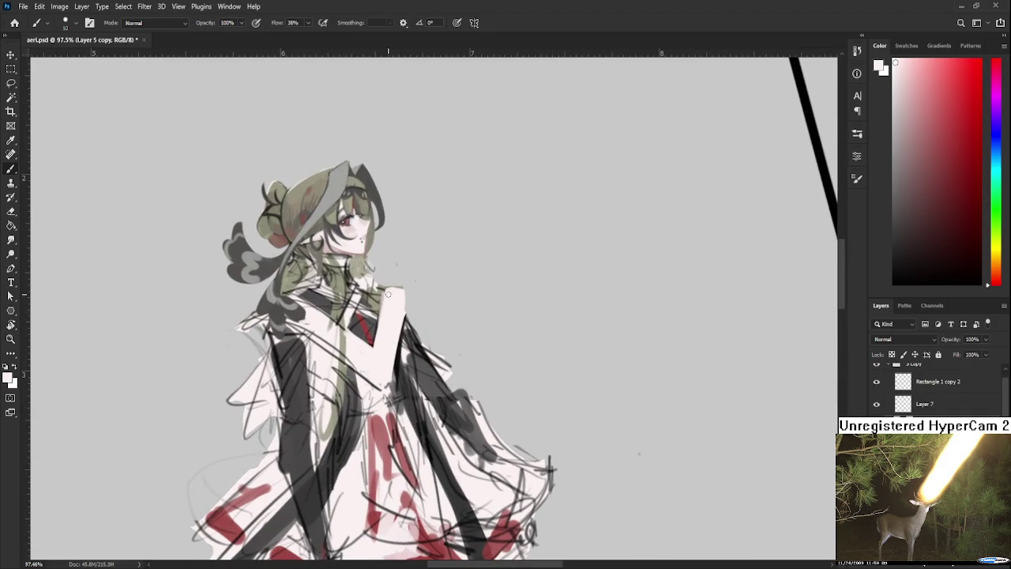
alt+click(379, 301)
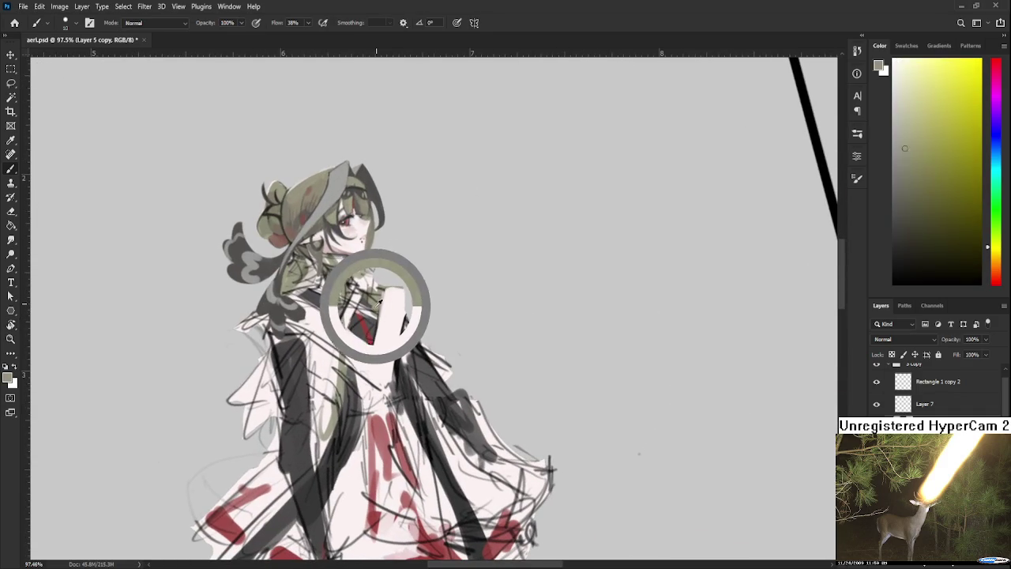
alt+click(387, 298)
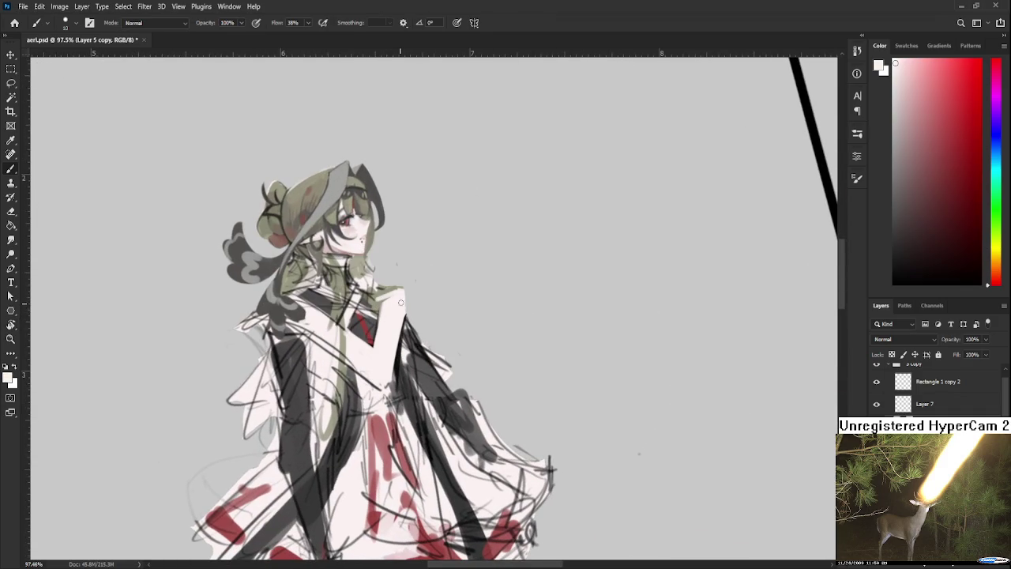
Step: Tilt the canvas view about 37 degrees with the Eraser active, then level it again
key(e)
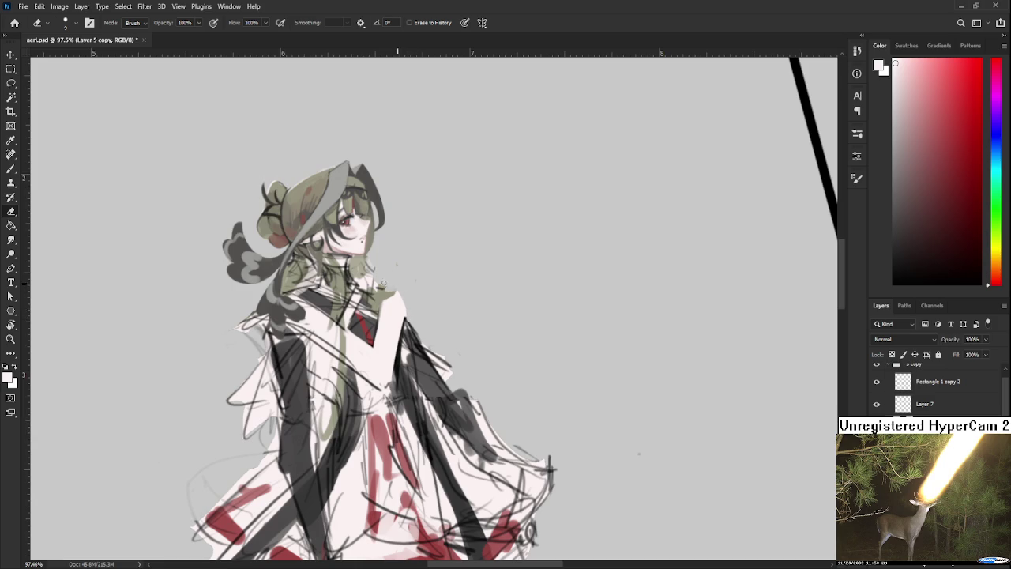
key(r)
drag(440, 300, 444, 251)
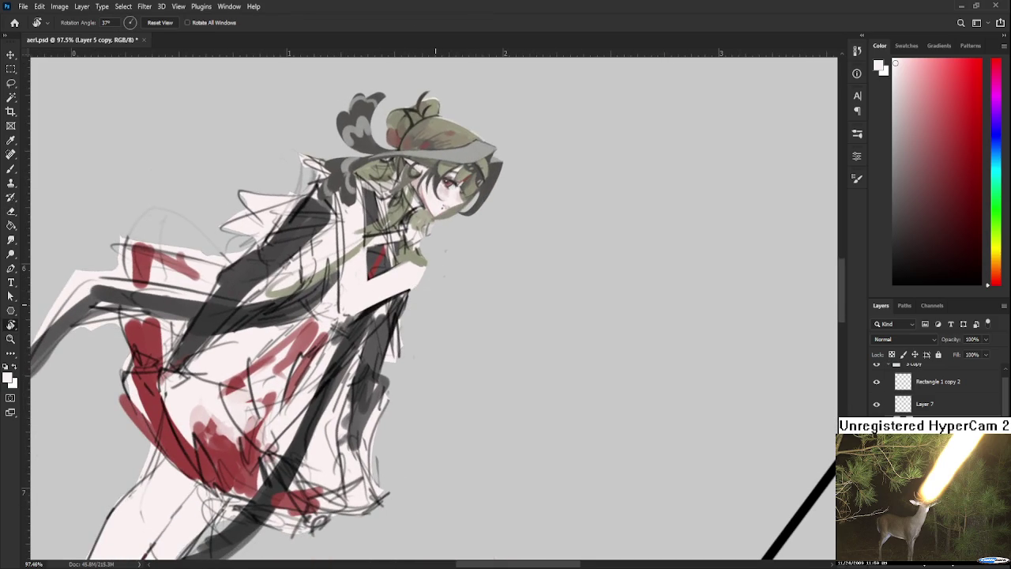
scroll(440, 448, down, 3)
drag(506, 332, 440, 448)
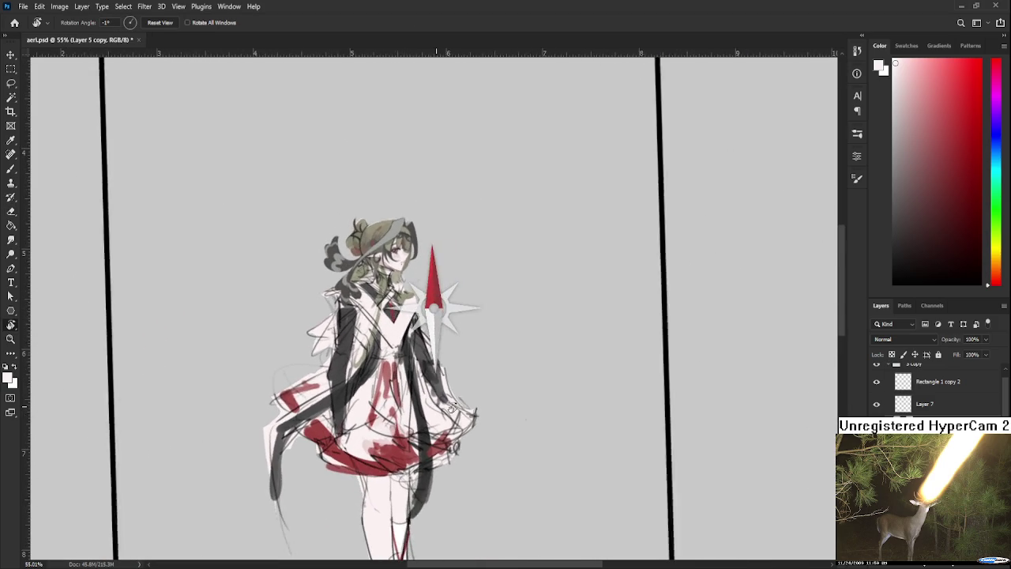
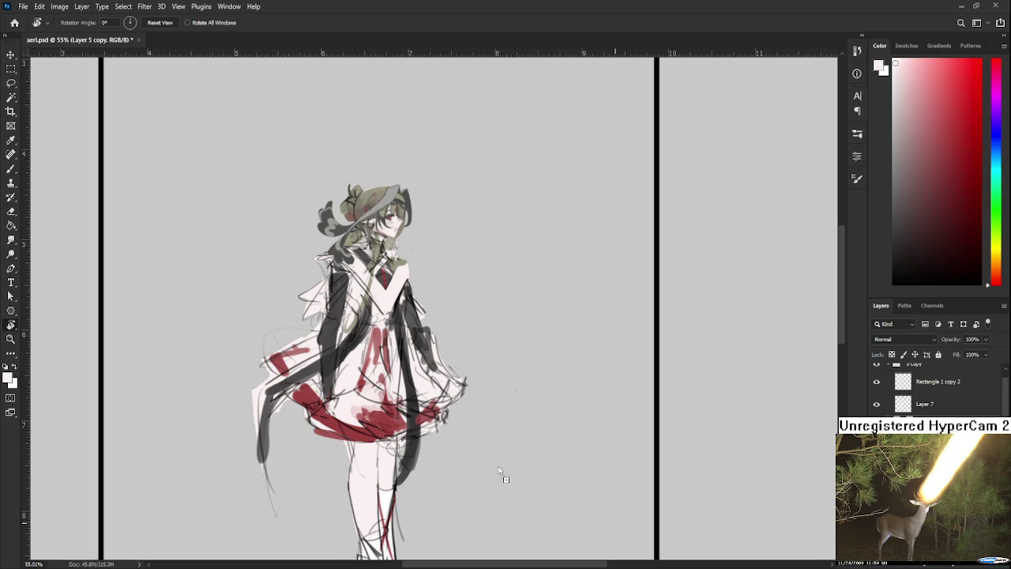
Step: Place the starry-sky poster into aeri.psd and scale it down to fit inside the black frame
drag(576, 501, 471, 322)
scroll(460, 271, down, 3)
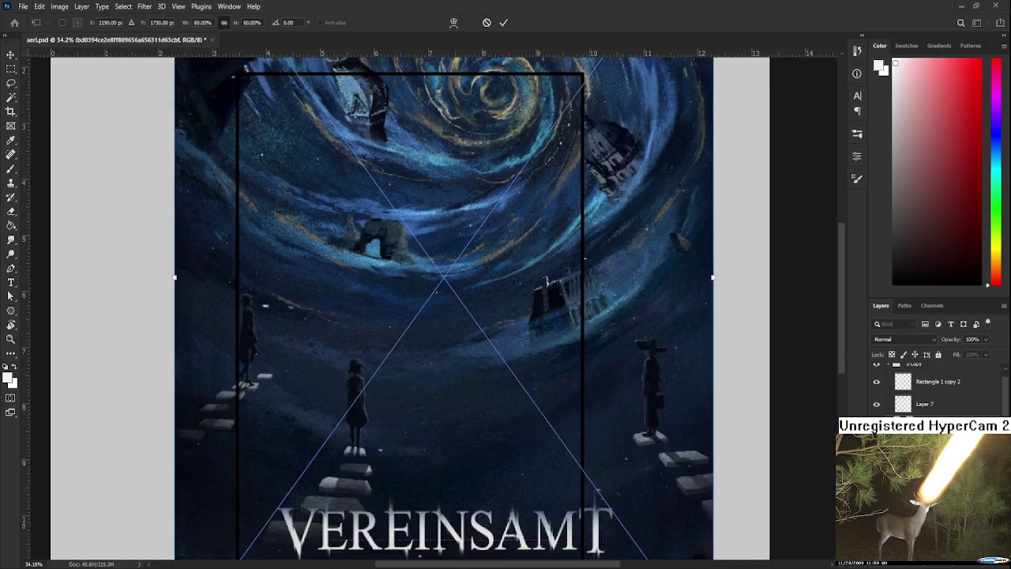
scroll(460, 270, down, 2)
scroll(460, 270, down, 2)
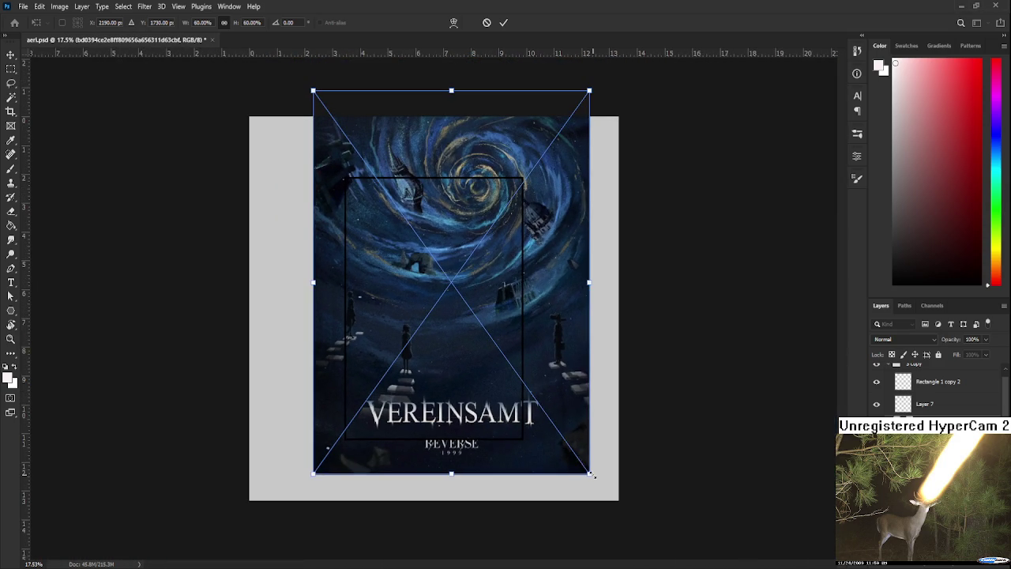
drag(589, 474, 451, 282)
drag(423, 206, 468, 293)
key(Return)
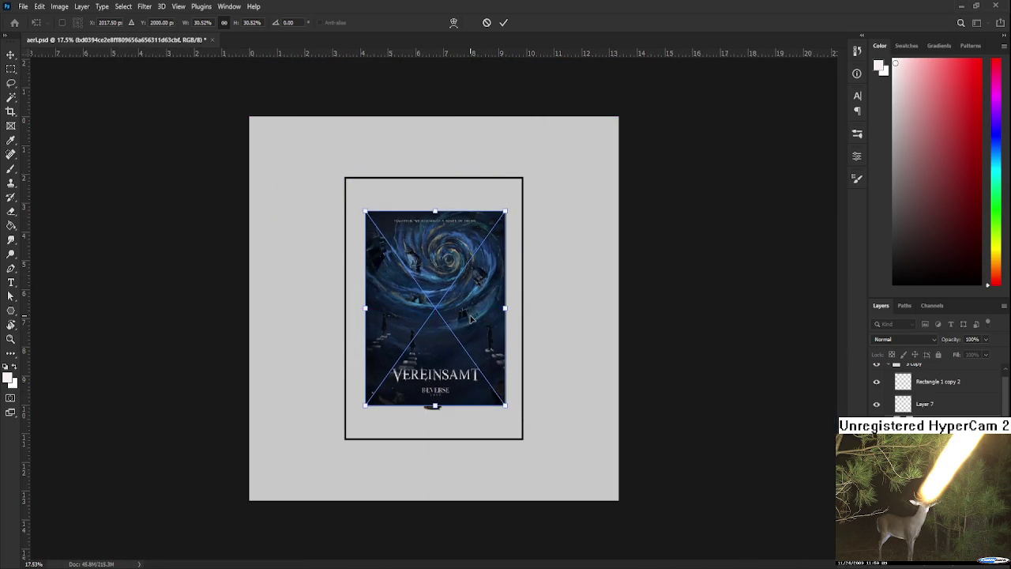
Step: Adjust the view over the poster, then hide the poster layer to reveal the sketch
key(r)
scroll(467, 292, up, 3)
scroll(463, 292, up, 3)
scroll(463, 292, up, 1)
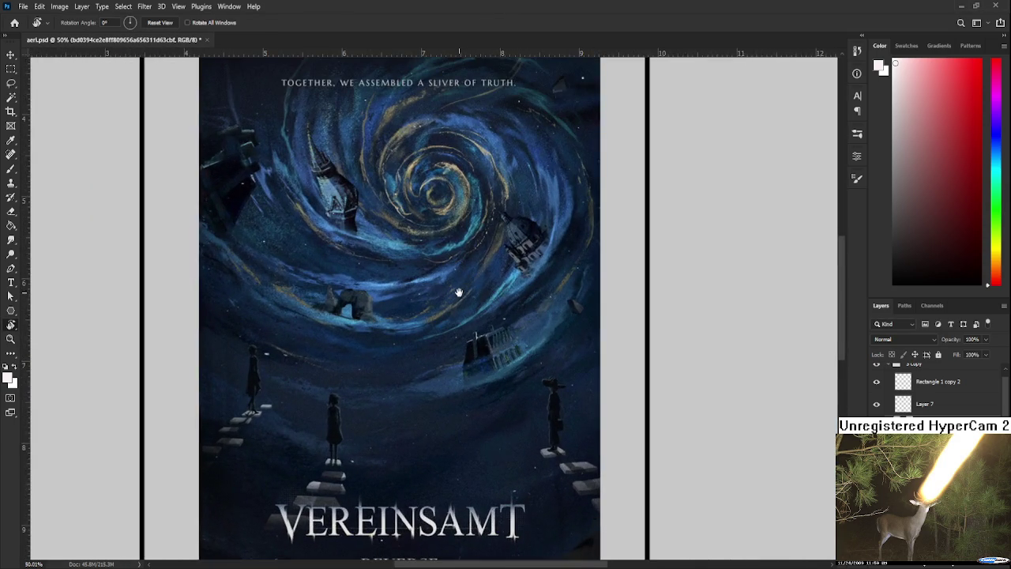
drag(458, 293, 511, 341)
scroll(511, 341, down, 2)
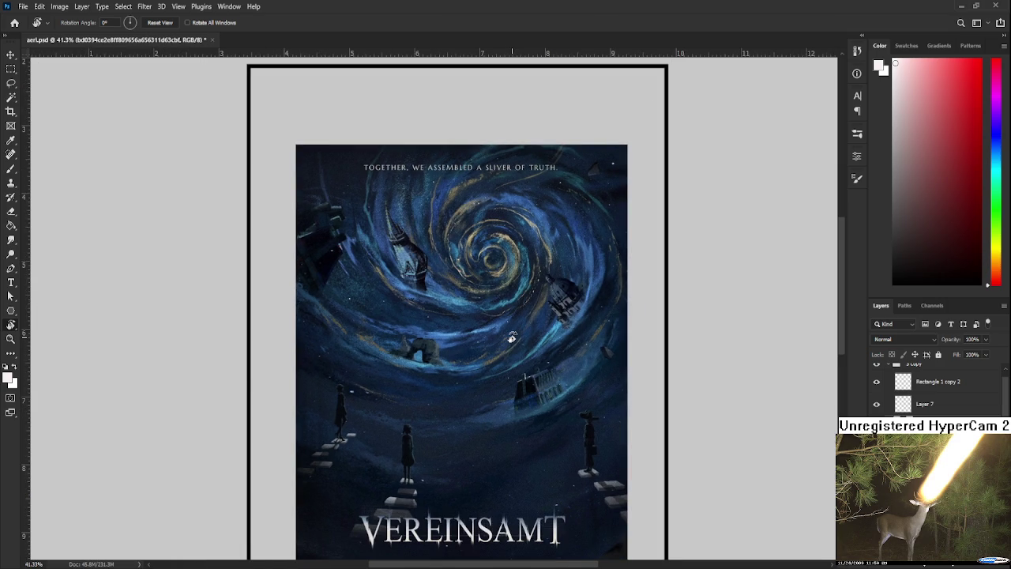
scroll(512, 338, down, 1)
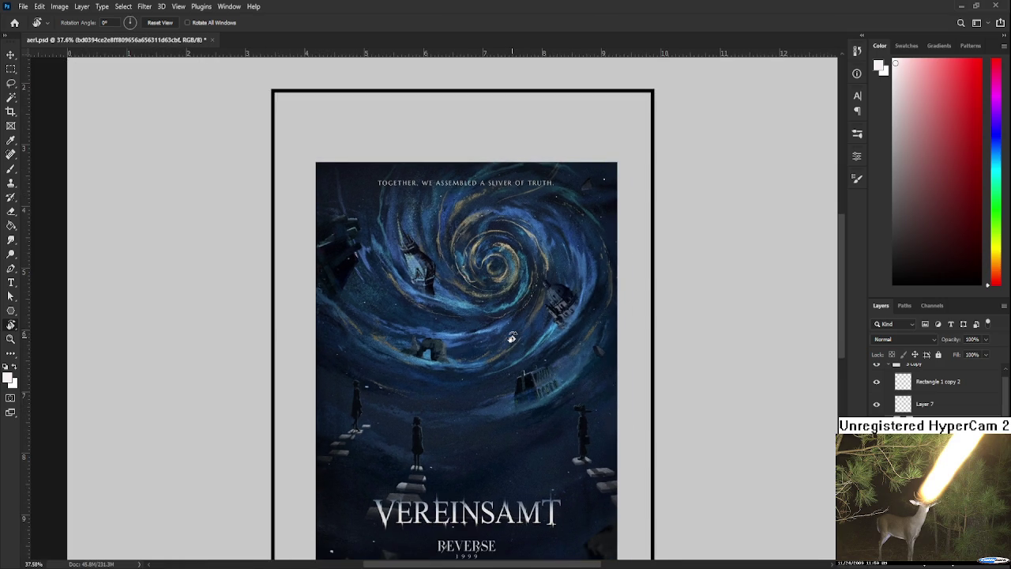
drag(511, 338, 479, 349)
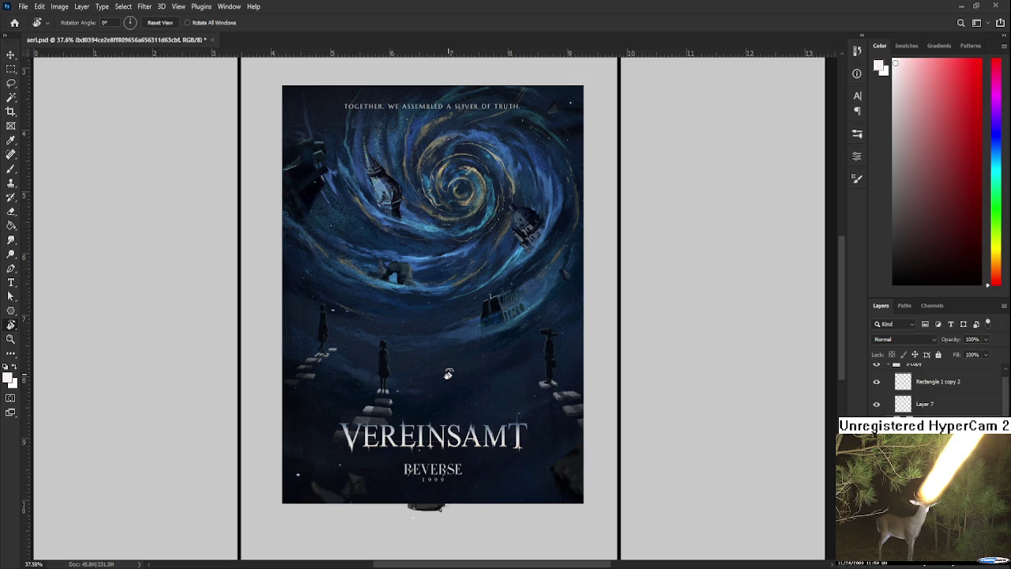
drag(458, 301, 448, 335)
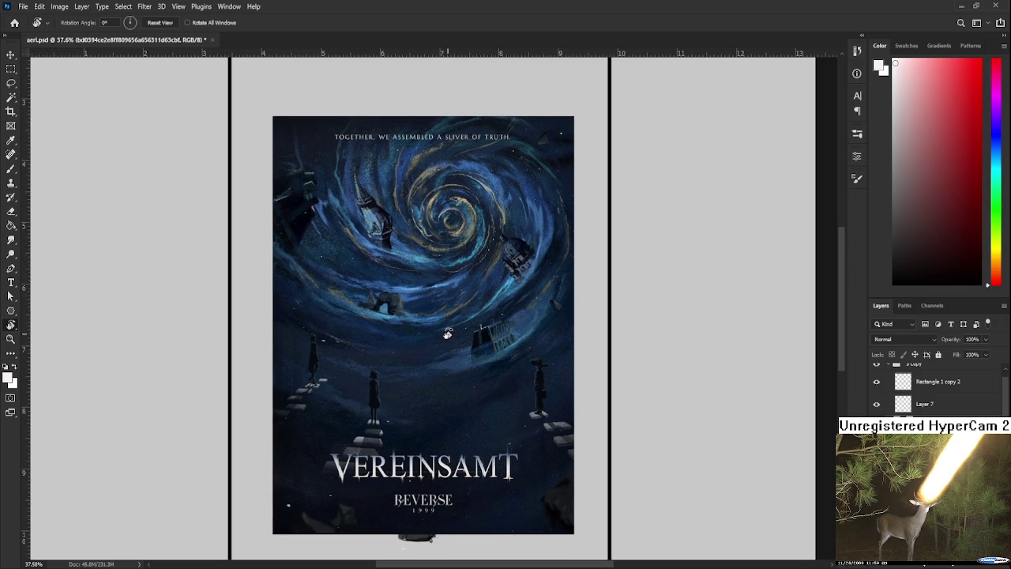
mouse_move(448, 335)
mouse_down()
mouse_move(458, 301)
mouse_move(462, 310)
mouse_up()
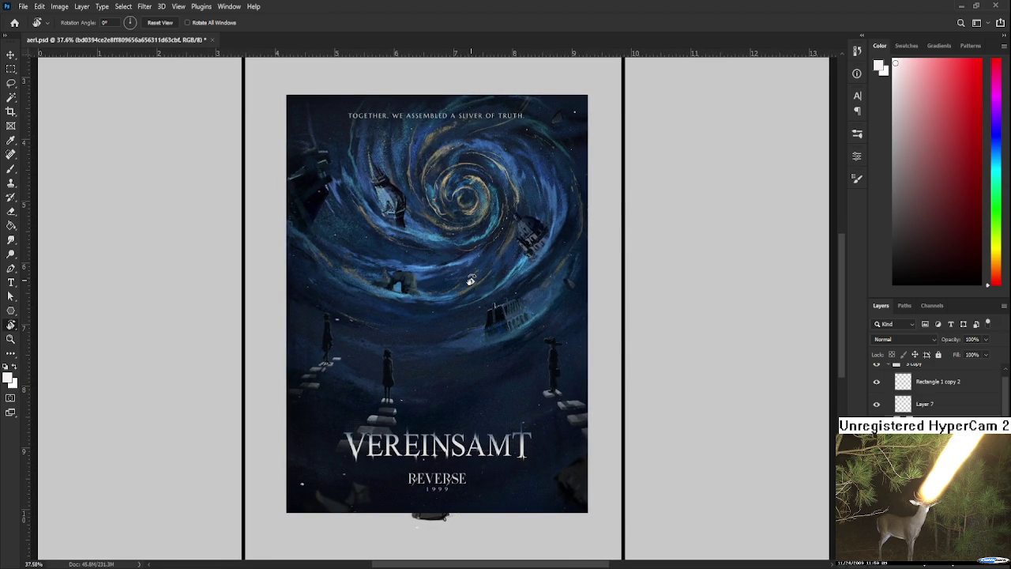
drag(470, 280, 467, 303)
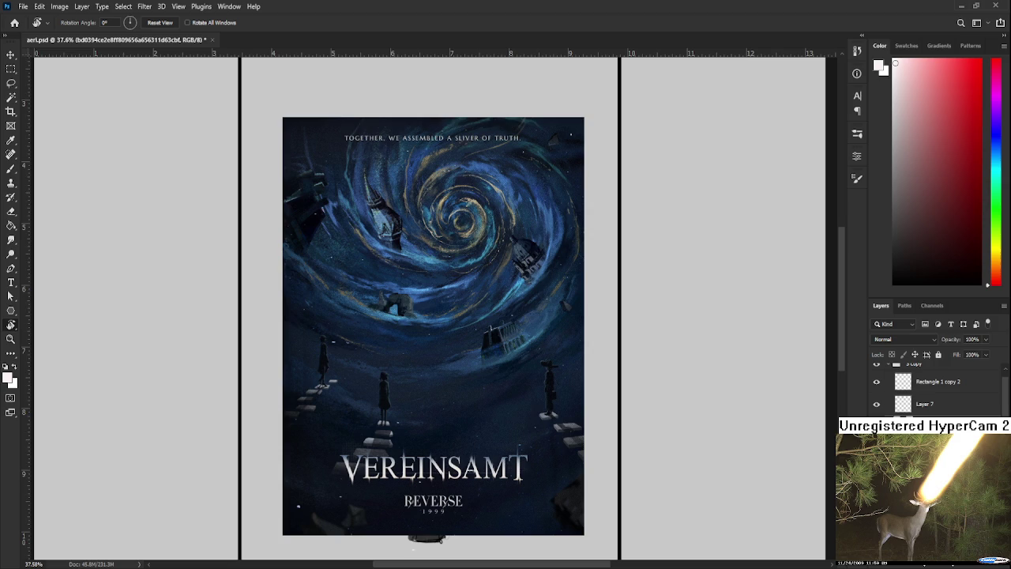
key(Delete)
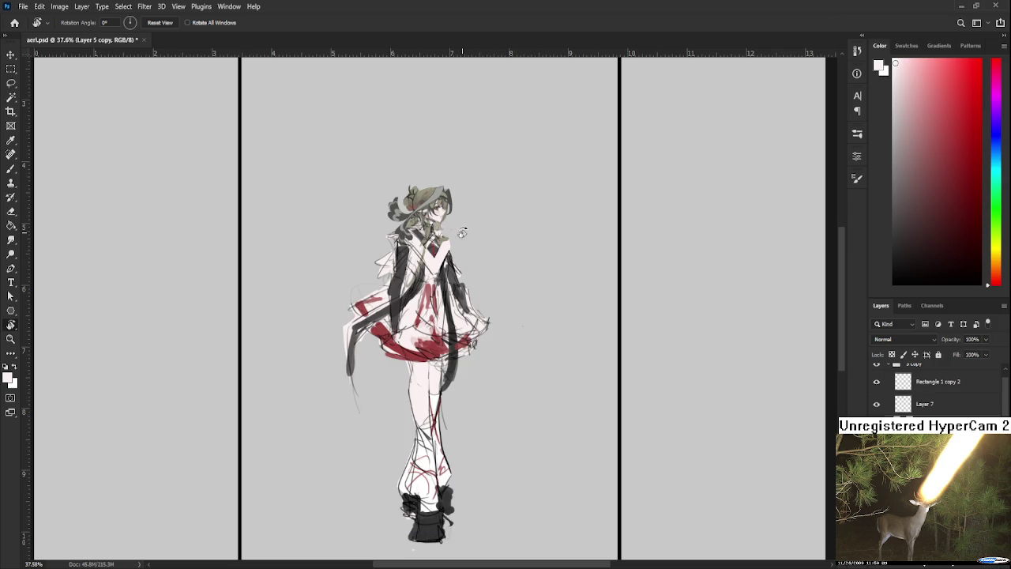
Step: Zoom to the character's shoulder and brush sampled skin colour over the green patch
scroll(458, 233, up, 5)
scroll(457, 233, up, 2)
scroll(445, 293, up, 2)
scroll(429, 295, up, 2)
scroll(430, 295, up, 1)
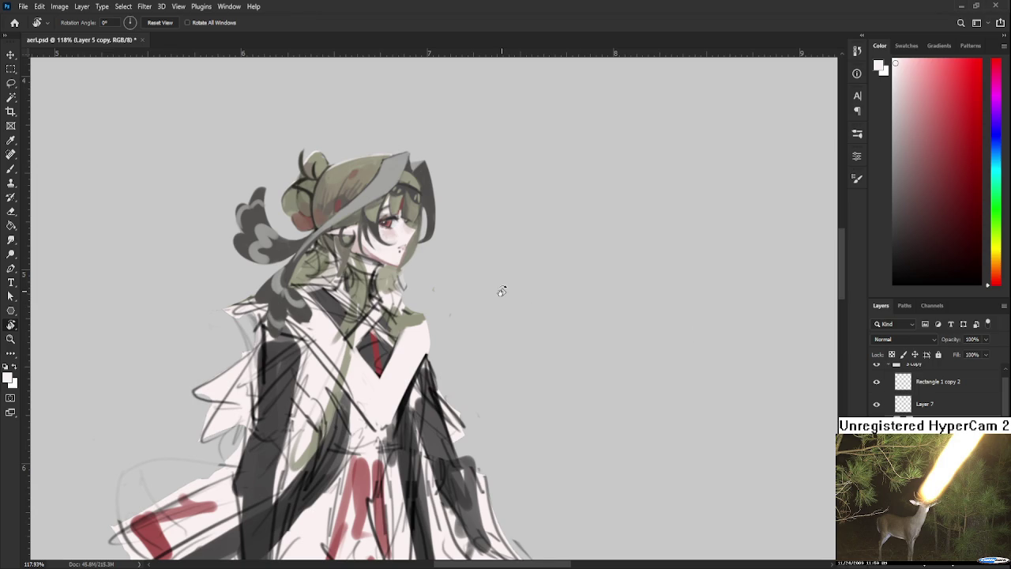
alt+scroll(474, 298, up, 2)
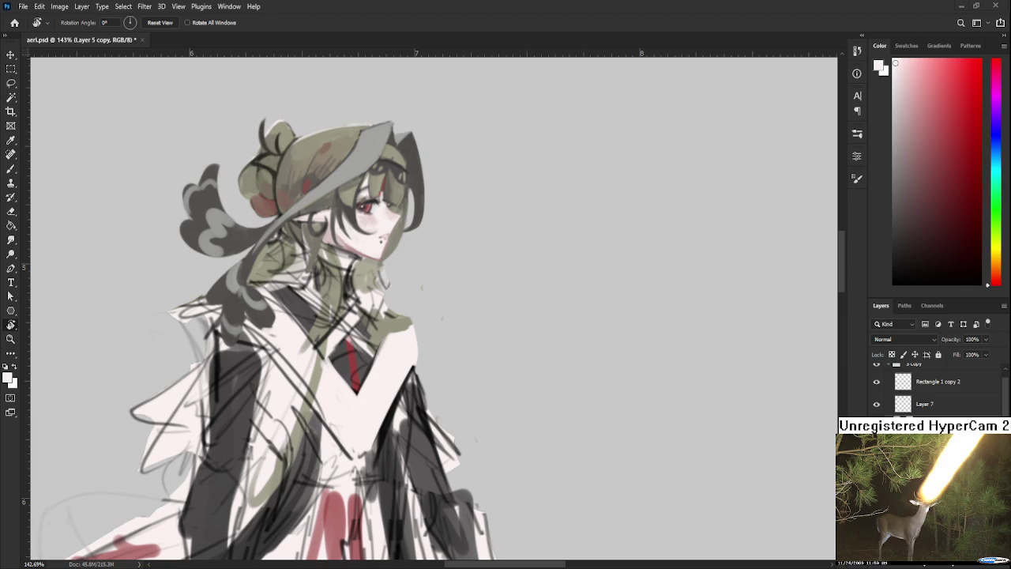
drag(447, 334, 433, 378)
key(b)
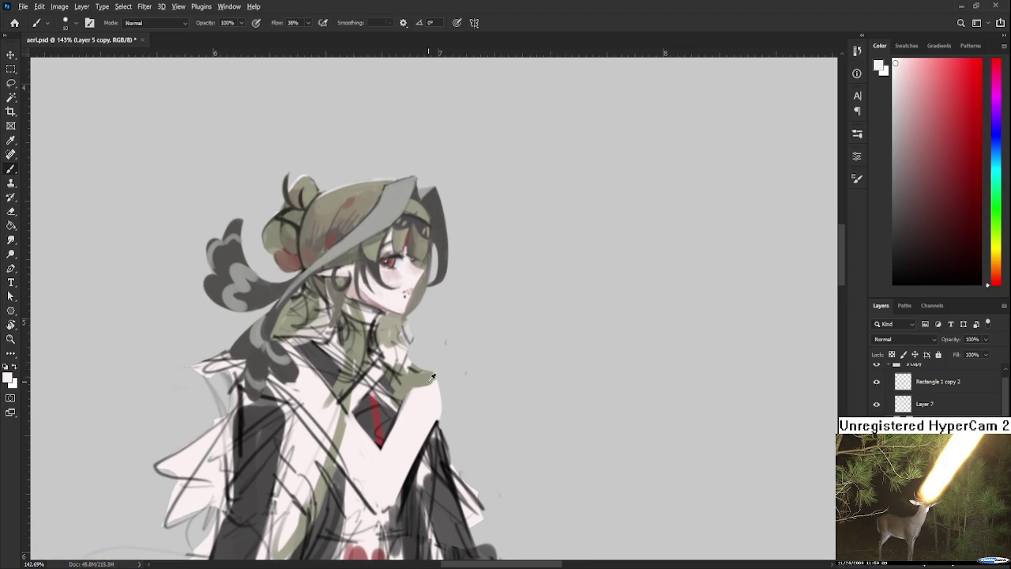
click(425, 402)
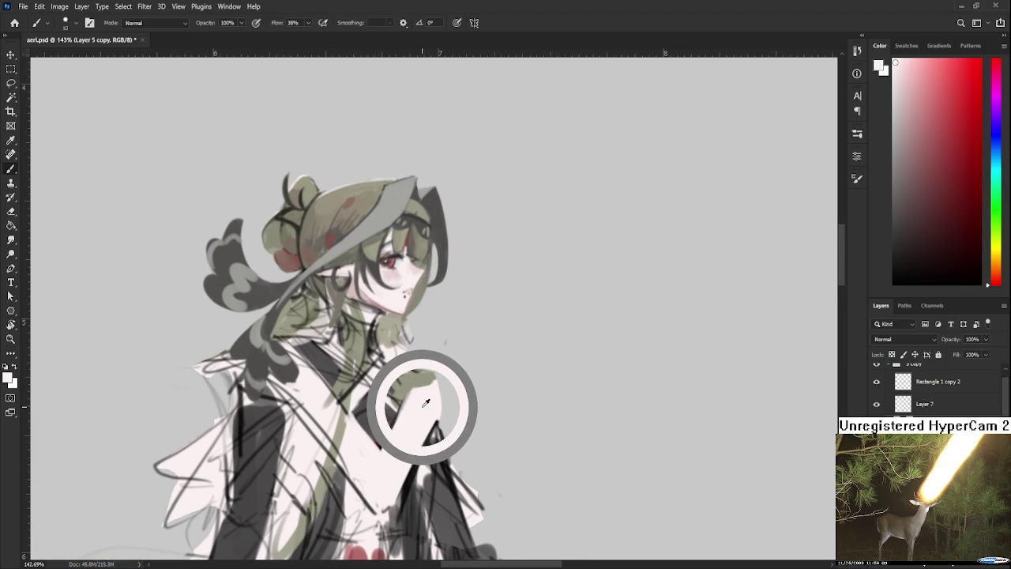
drag(425, 403, 418, 392)
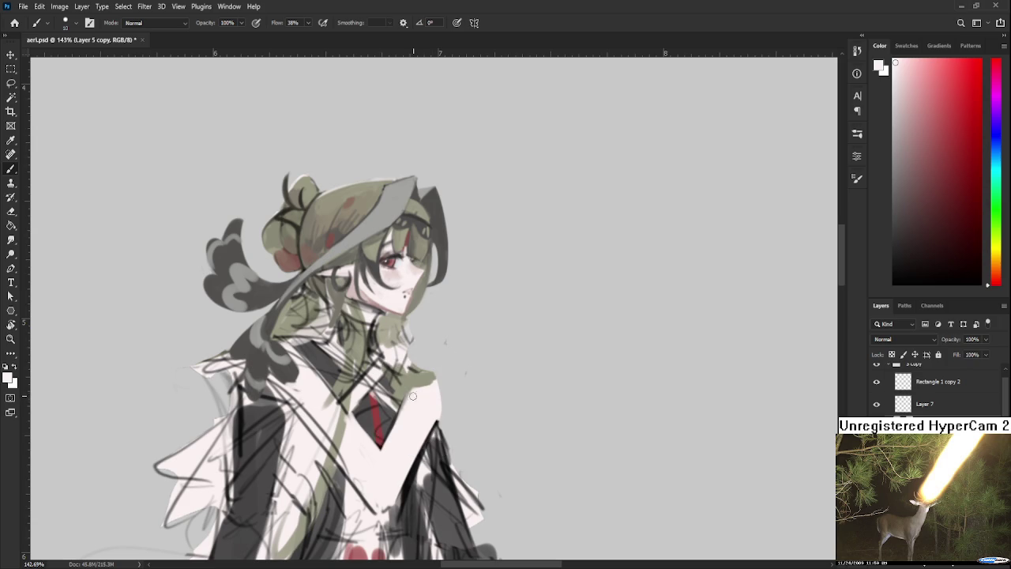
click(419, 393)
click(422, 392)
Step: Open Raid.psd from the Home screen's recent files
scroll(438, 346, down, 3)
click(14, 22)
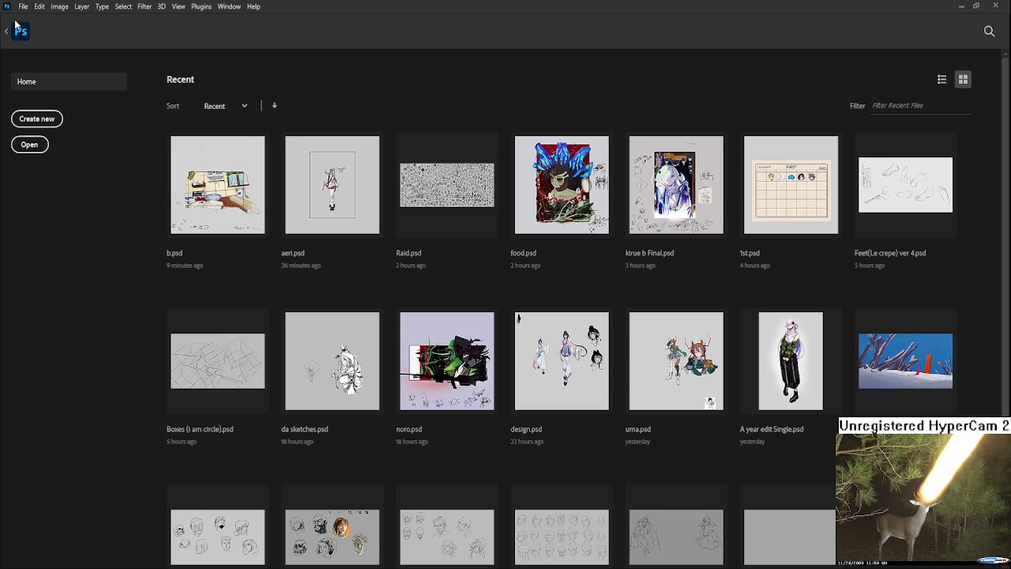
click(458, 198)
Step: Zoom into the right side of the sheet and lasso the head sketch at the edge
scroll(282, 188, up, 2)
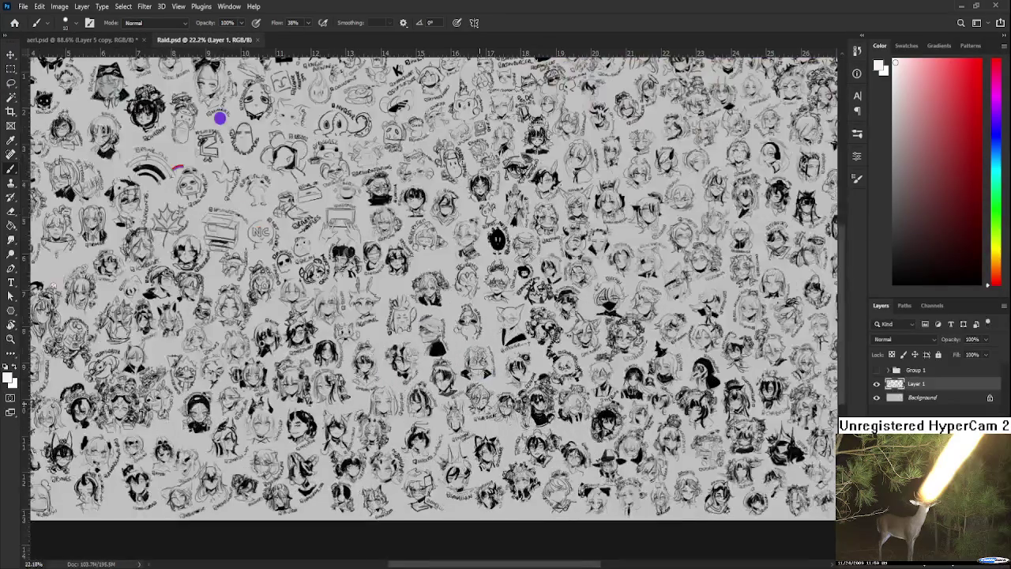
scroll(219, 118, up, 2)
scroll(481, 315, right, 10)
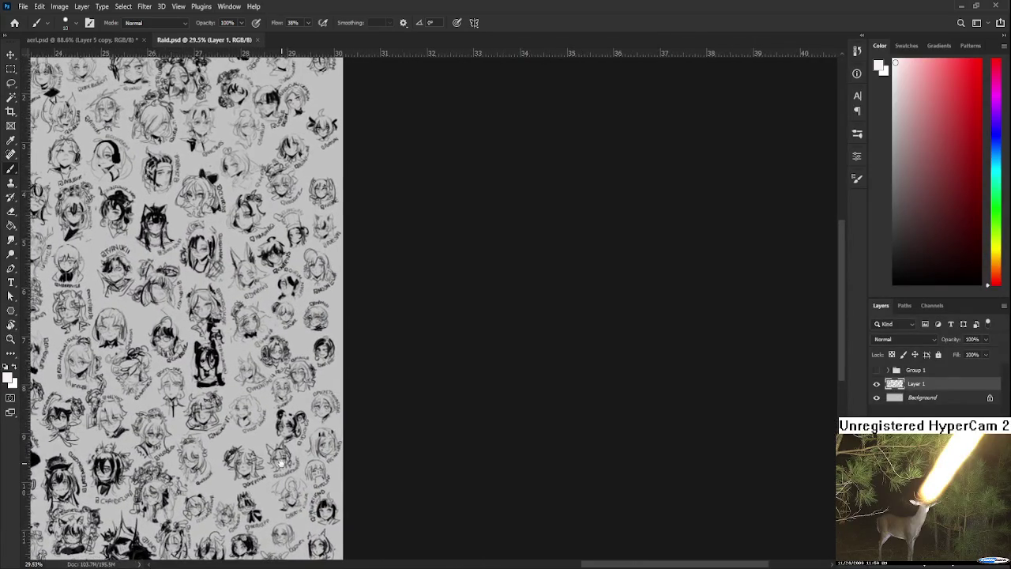
scroll(332, 407, down, 3)
scroll(278, 304, up, 4)
scroll(278, 304, up, 2)
scroll(278, 305, up, 2)
scroll(365, 404, up, 2)
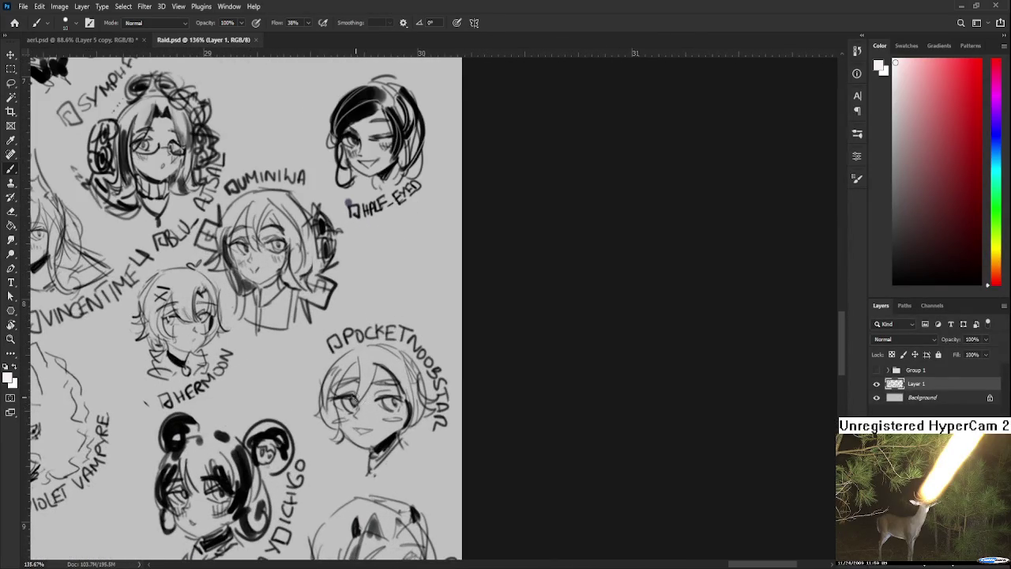
key(l)
mouse_move(300, 348)
mouse_down()
mouse_move(425, 484)
mouse_move(372, 492)
mouse_move(297, 360)
mouse_up()
Step: Scale the selected head sketch to about 84% and deselect it
key(ctrl+t)
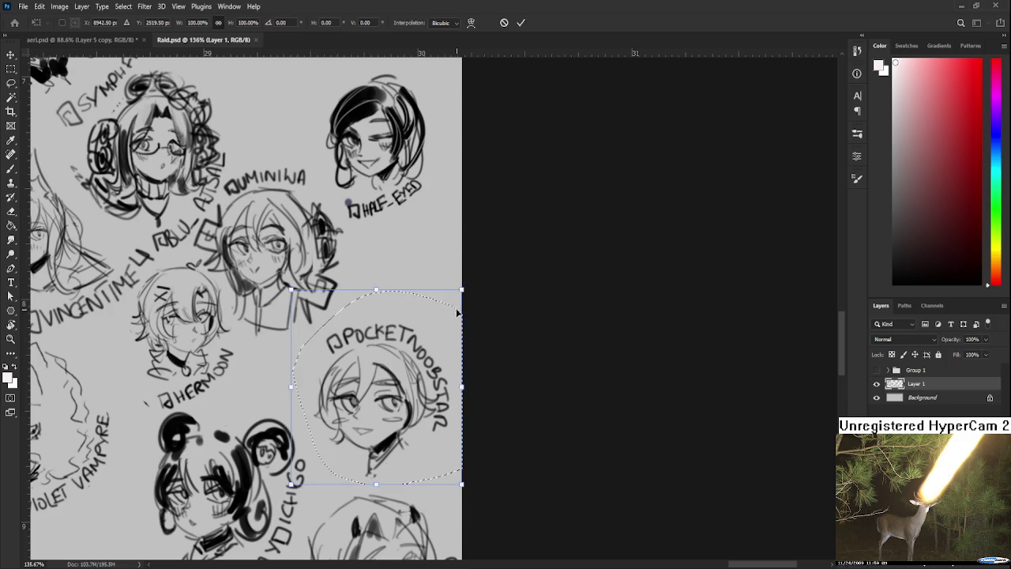
drag(460, 291, 429, 322)
drag(375, 416, 366, 426)
key(Return)
key(ctrl+d)
Step: Reset the paint colour to black and try eye-sketch strokes beside the head, undoing misses
drag(405, 344, 377, 379)
key(b)
drag(364, 301, 342, 306)
key(ctrl+z)
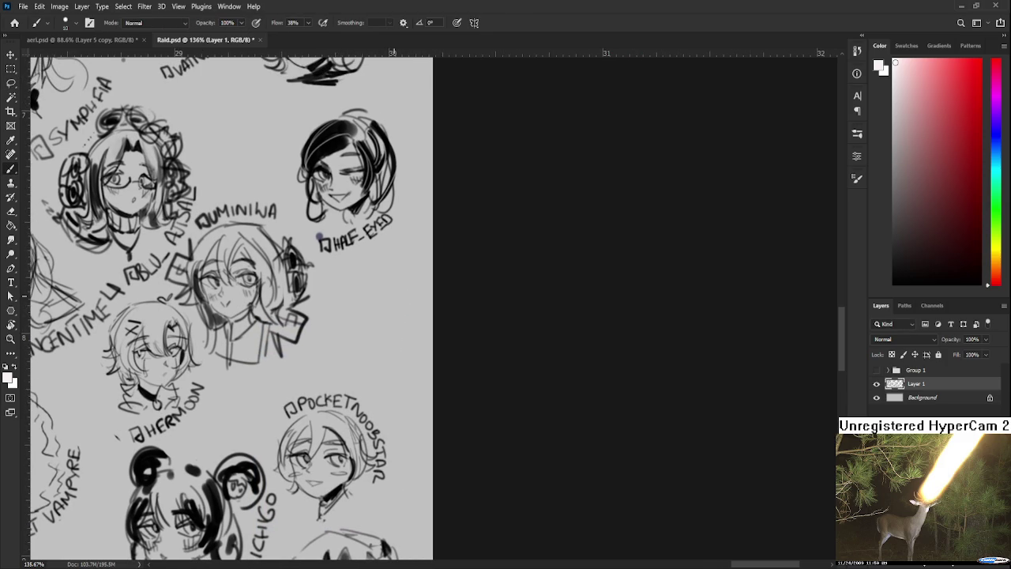
key(d)
mouse_move(320, 311)
mouse_down()
mouse_move(352, 305)
mouse_move(317, 295)
mouse_move(334, 292)
mouse_move(337, 306)
mouse_move(346, 294)
mouse_up()
key(ctrl+z)
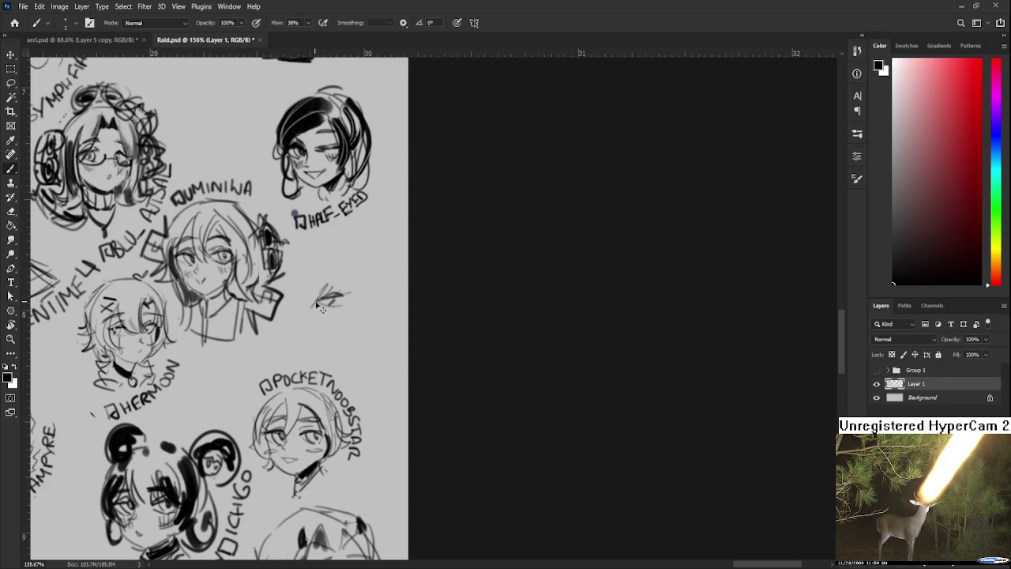
mouse_move(357, 285)
mouse_down()
mouse_move(338, 277)
mouse_move(342, 302)
mouse_up()
key(ctrl+z)
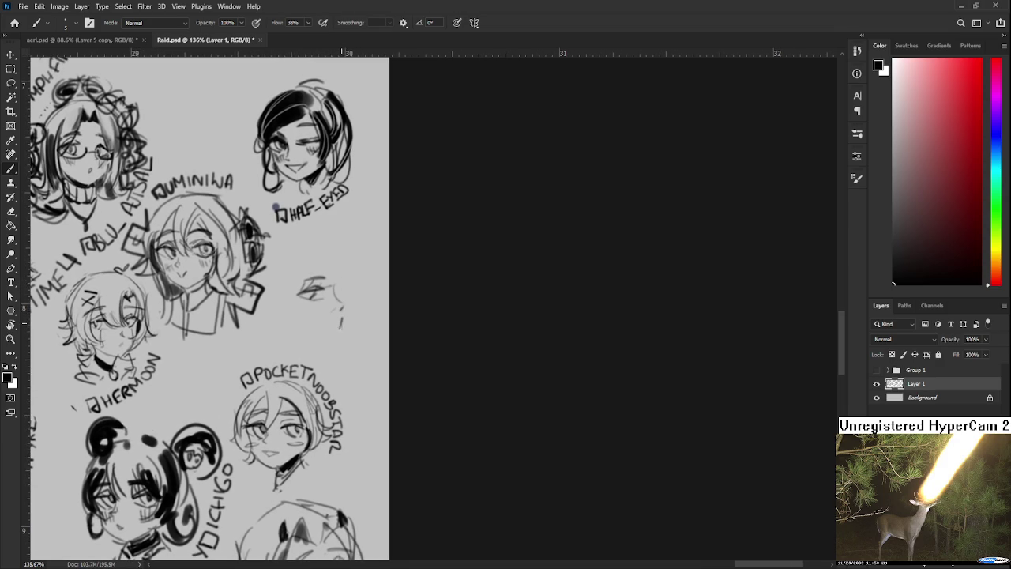
Step: Reselect Layer 1 and lasso the eye sketch
drag(342, 315, 332, 336)
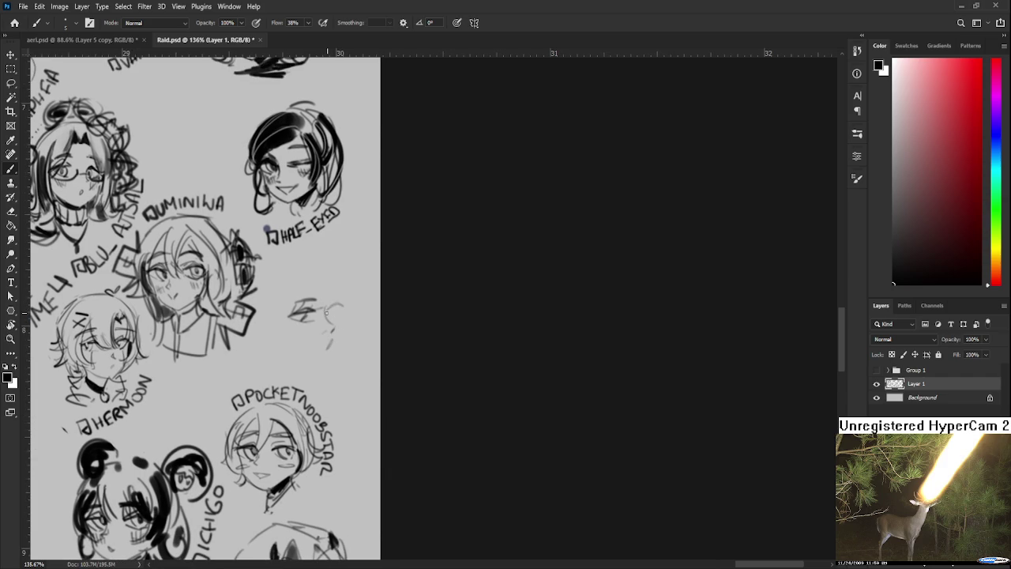
ctrl+click(334, 316)
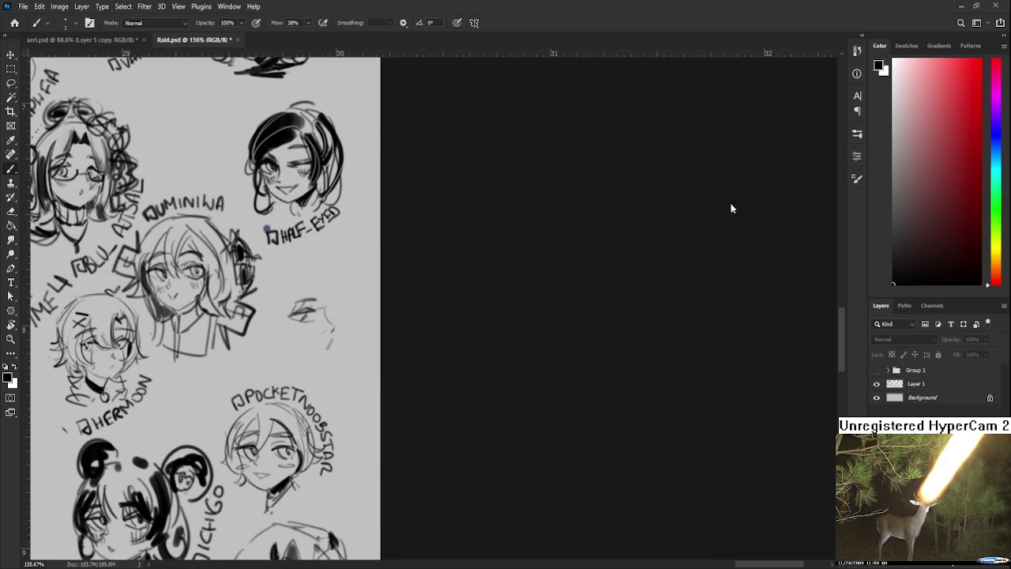
click(891, 384)
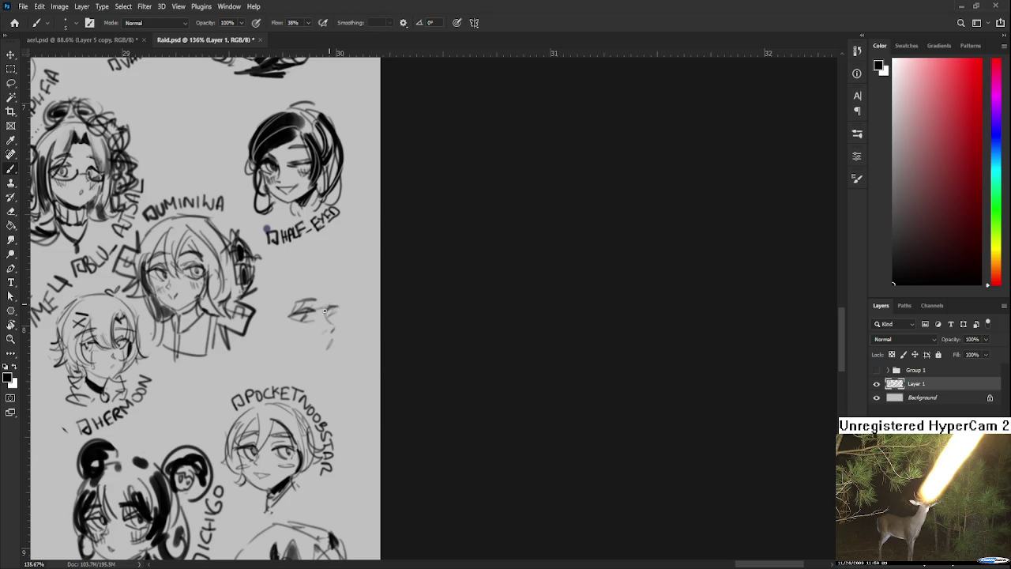
key(l)
drag(300, 281, 303, 314)
Step: Commit the eye sketch transform and add dark strokes to it
key(ctrl+t)
key(Return)
key(e)
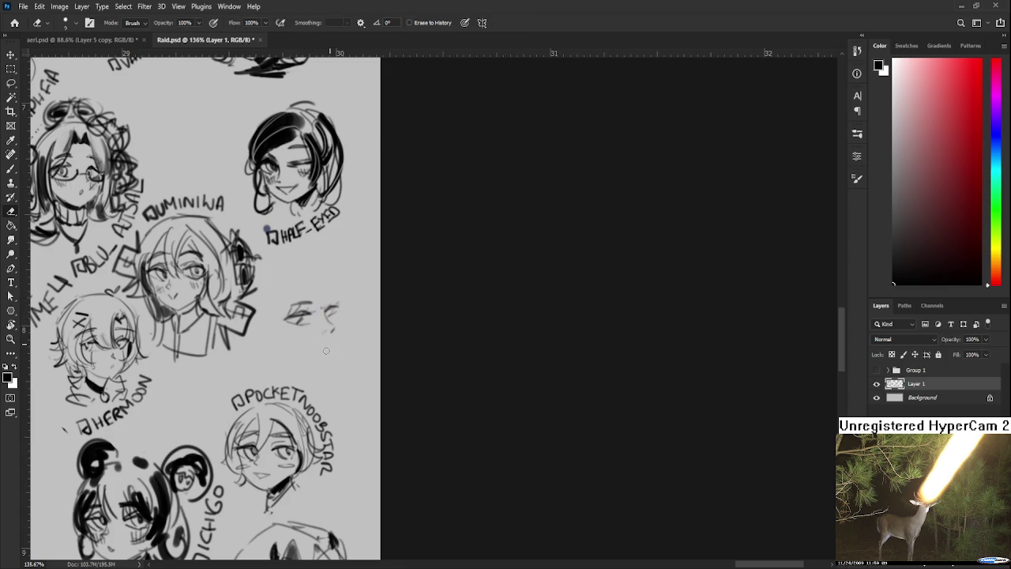
key(b)
drag(330, 344, 318, 384)
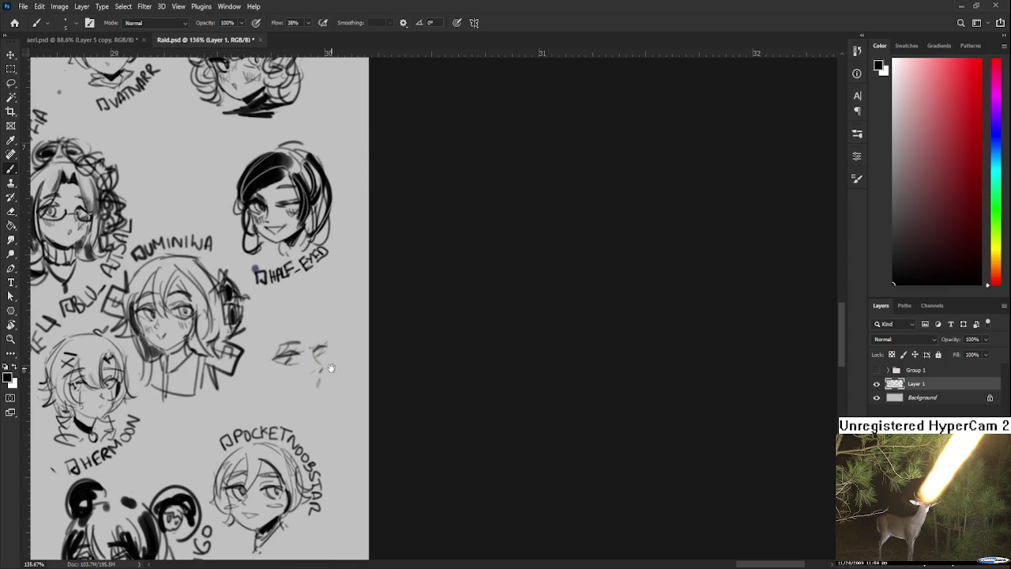
drag(275, 352, 321, 317)
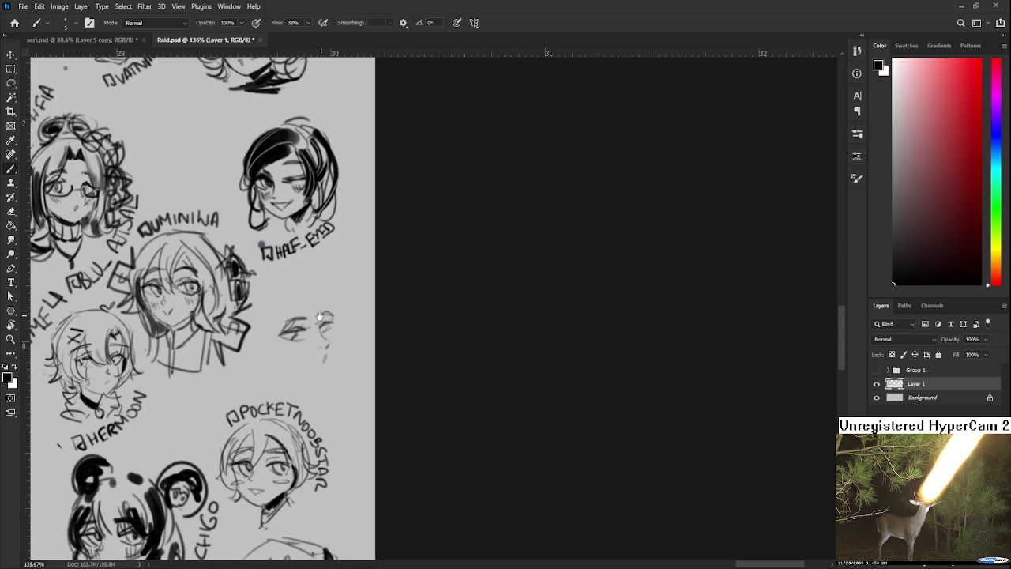
Step: Sketch the new face's right side and jaw line below the dark-haired head
drag(237, 316, 255, 307)
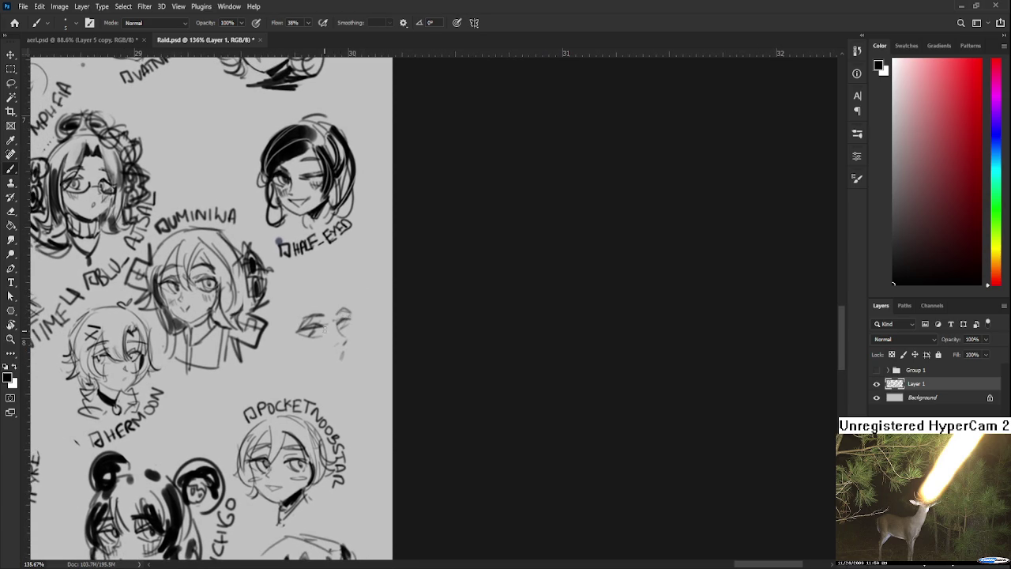
key(e)
key(b)
drag(315, 288, 360, 346)
key(ctrl+z)
key(ctrl+z)
key(ctrl+z)
key(ctrl+z)
key(ctrl+z)
scroll(352, 340, down, 1)
drag(347, 279, 356, 316)
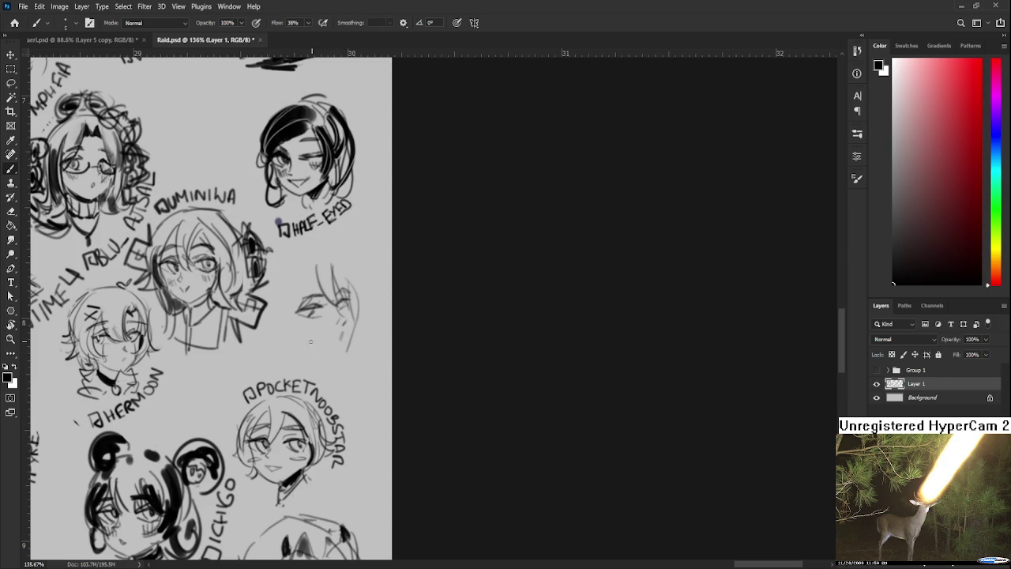
mouse_move(302, 342)
mouse_down()
mouse_move(342, 352)
mouse_move(341, 331)
mouse_move(340, 344)
mouse_move(316, 347)
mouse_move(326, 336)
mouse_move(327, 353)
mouse_move(351, 352)
mouse_move(351, 376)
mouse_move(360, 362)
mouse_move(350, 298)
mouse_up()
key(ctrl+z)
Step: Add hair strands down the left of the new head, then lasso it for transforming
key(r)
key(e)
key(b)
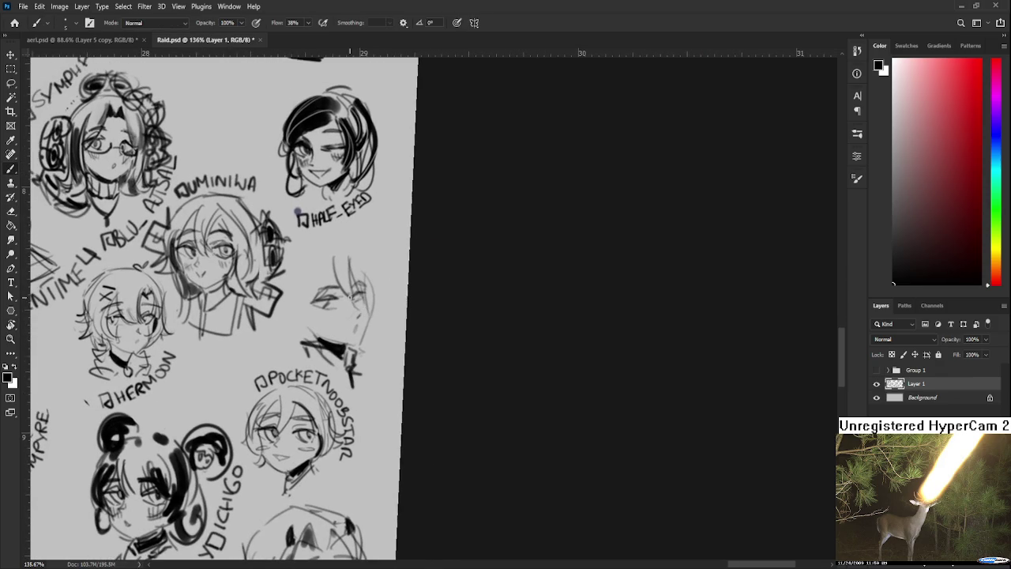
drag(360, 306, 345, 292)
drag(338, 254, 330, 303)
drag(332, 262, 324, 299)
mouse_move(328, 254)
mouse_down()
mouse_move(320, 308)
mouse_move(334, 294)
mouse_up()
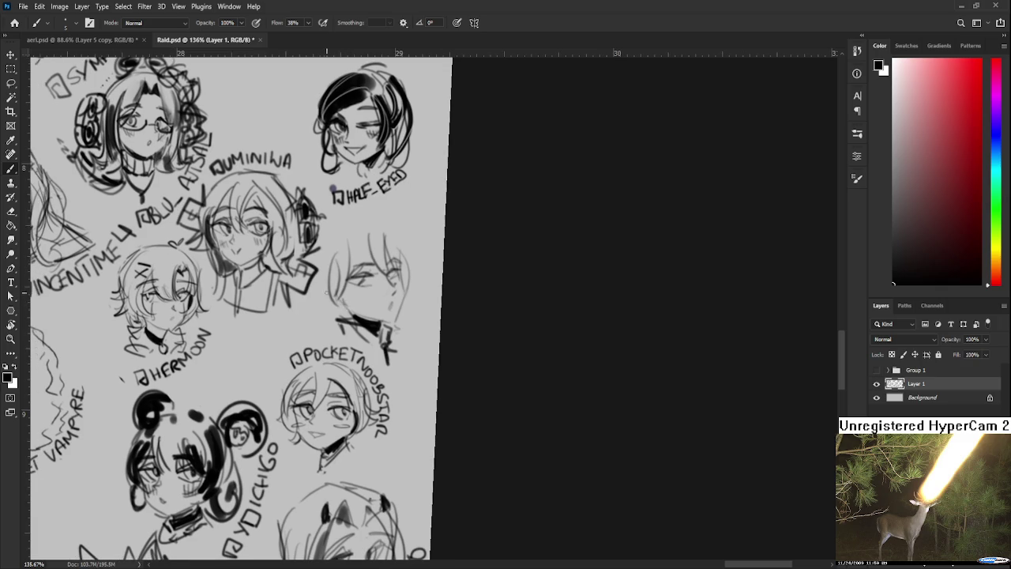
mouse_move(326, 251)
mouse_down()
mouse_move(314, 267)
mouse_move(412, 347)
mouse_move(352, 377)
mouse_move(292, 345)
mouse_move(302, 253)
mouse_up()
key(l)
key(ctrl+t)
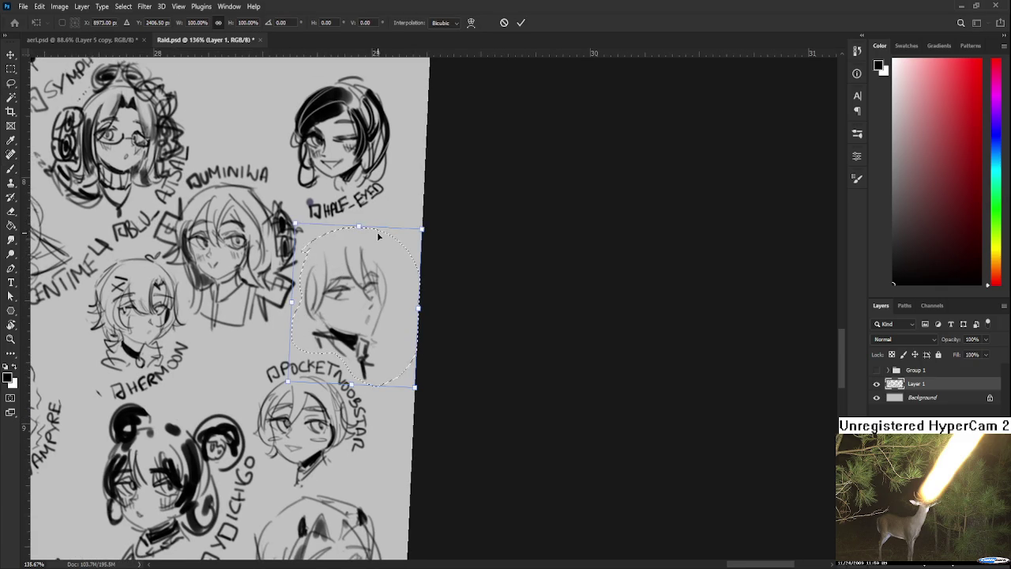
Step: Shrink the head to about 88% and tilt it roughly 7°
mouse_move(416, 232)
mouse_down()
mouse_move(406, 242)
mouse_move(424, 256)
mouse_move(429, 293)
mouse_up()
key(Return)
key(r)
key(b)
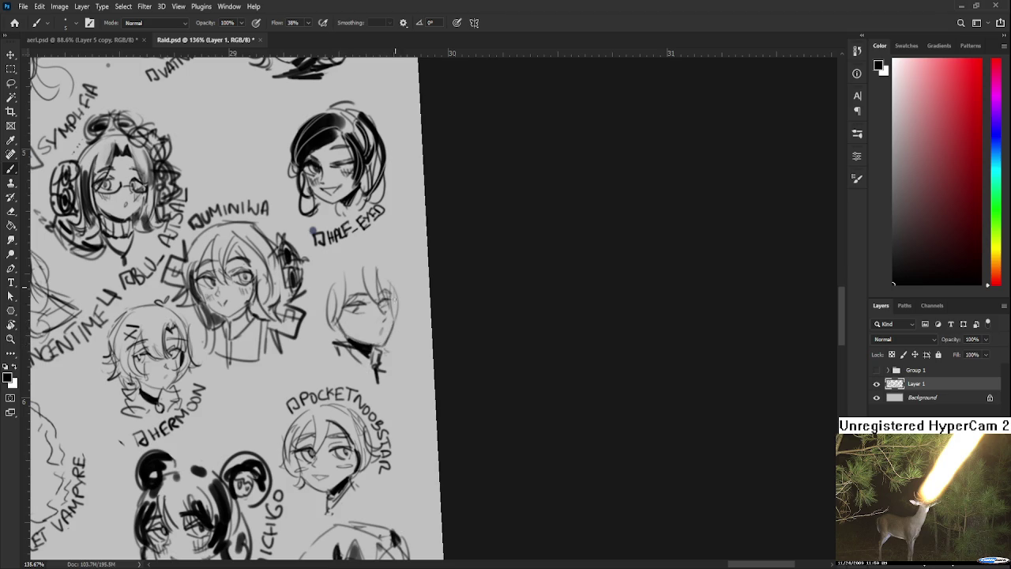
Step: Lasso the head again, nudge it slightly down and right, and deselect
key(l)
mouse_move(368, 320)
mouse_down()
mouse_move(399, 258)
mouse_move(377, 316)
mouse_up()
key(ctrl+t)
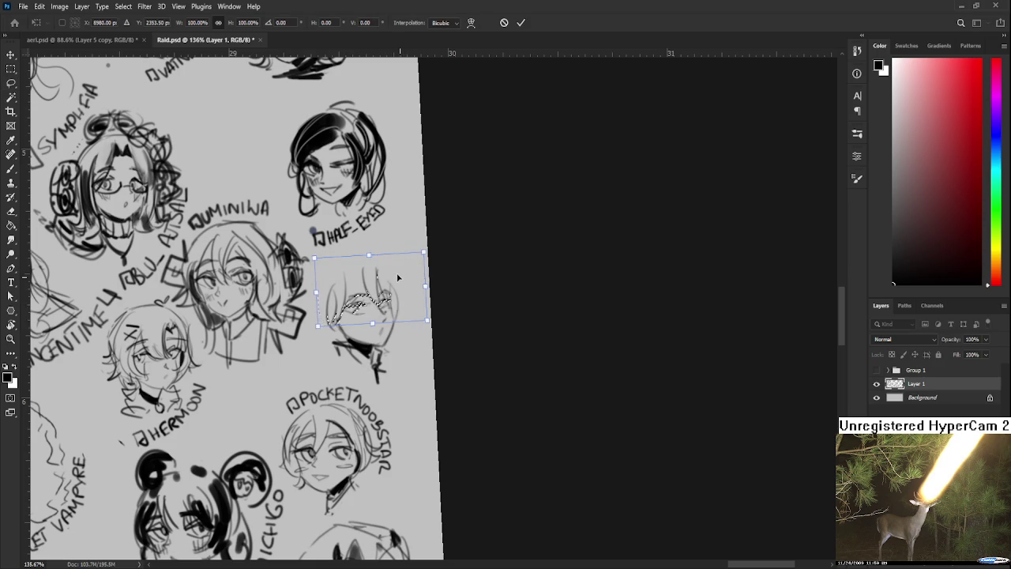
drag(409, 279, 411, 282)
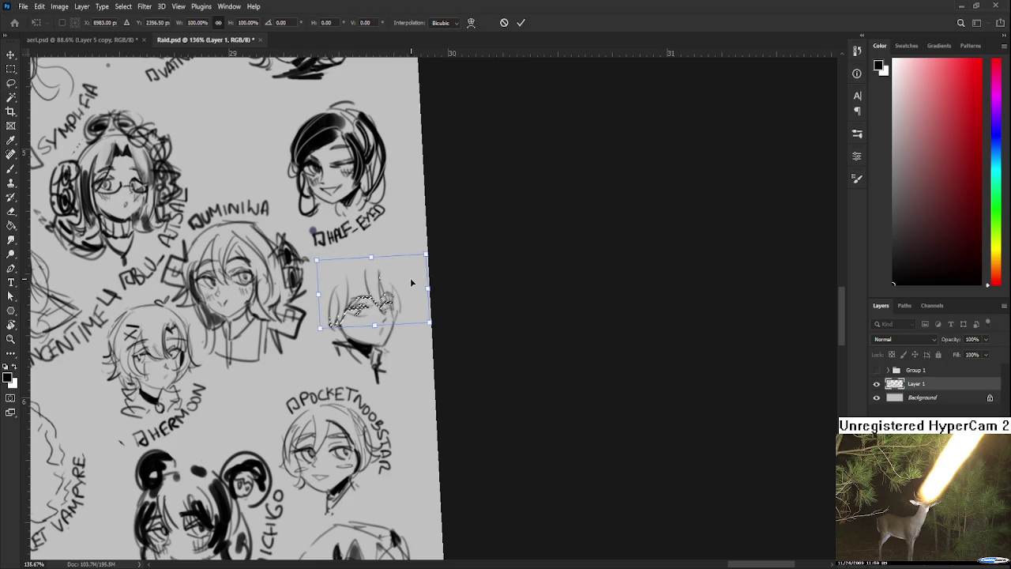
key(Return)
key(ctrl+d)
key(b)
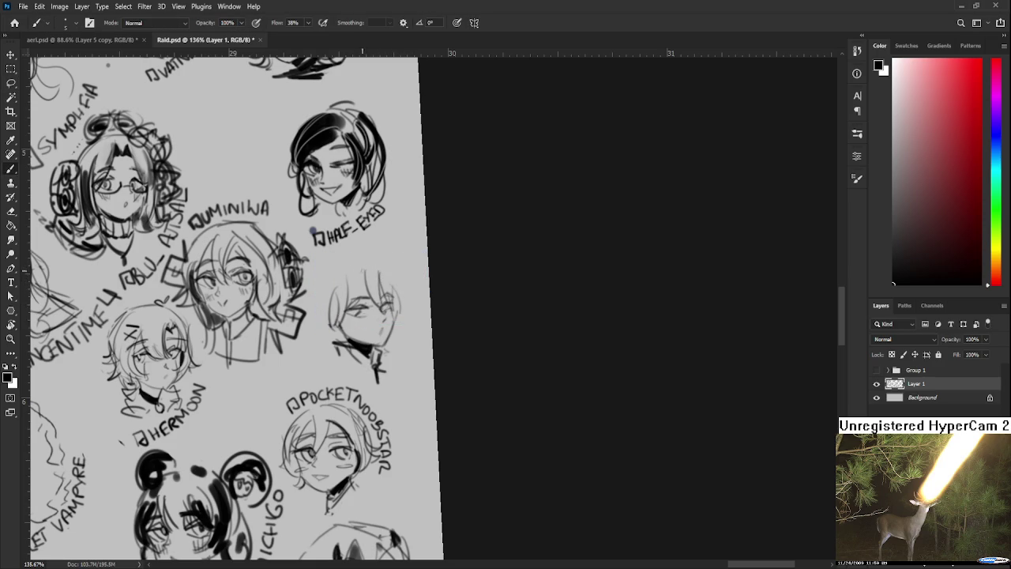
Step: Brush hair down both sides and over the top, with a spiky tuft and horn
drag(325, 274, 333, 338)
mouse_move(328, 283)
mouse_down()
mouse_move(399, 271)
mouse_move(397, 320)
mouse_up()
mouse_move(397, 272)
mouse_down()
mouse_move(393, 336)
mouse_move(396, 289)
mouse_up()
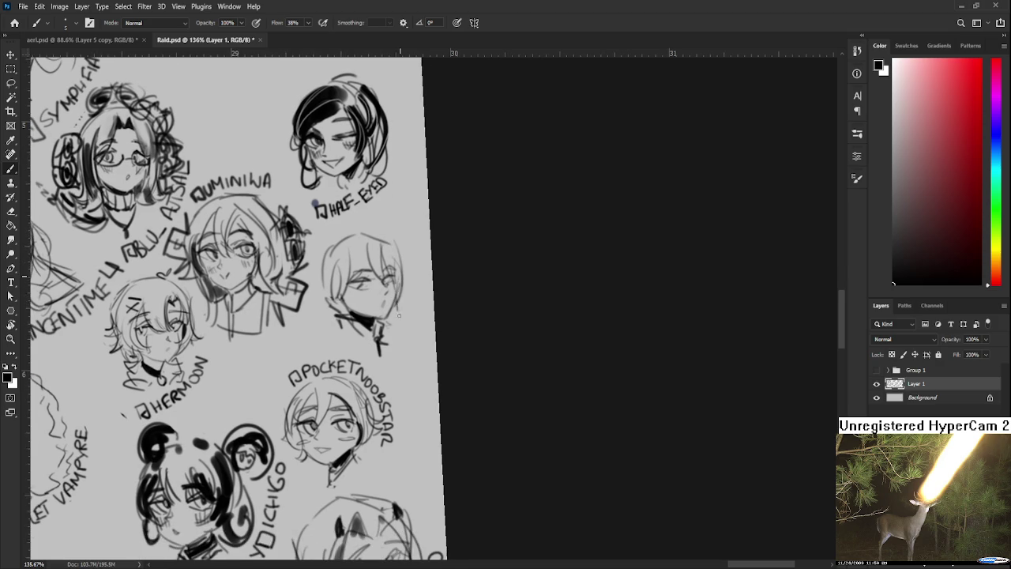
key(ctrl+z)
mouse_move(319, 267)
mouse_down()
mouse_move(314, 309)
mouse_move(337, 338)
mouse_move(346, 379)
mouse_up()
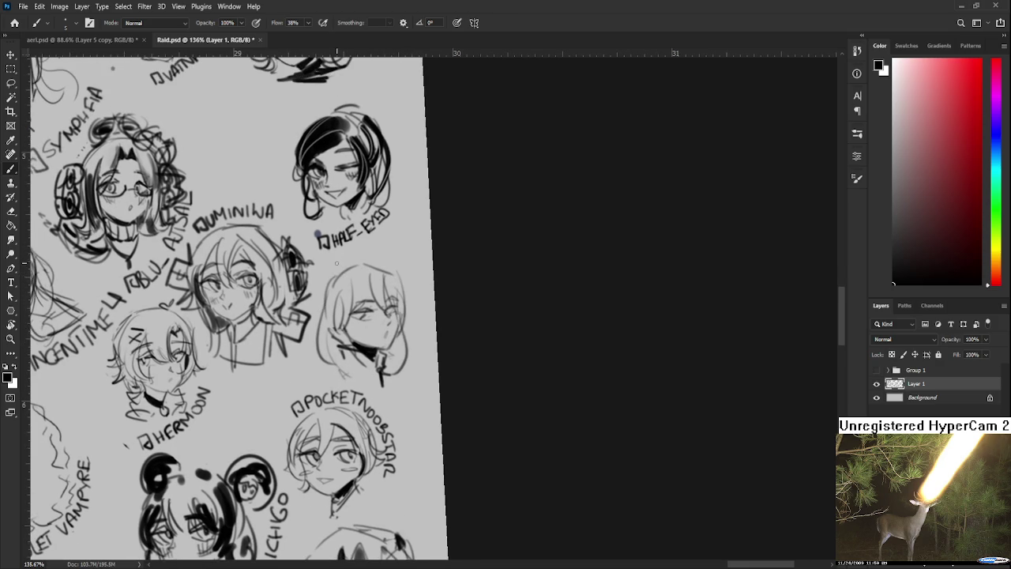
mouse_move(337, 264)
mouse_down()
mouse_move(333, 284)
mouse_move(343, 250)
mouse_move(351, 290)
mouse_move(335, 267)
mouse_move(350, 282)
mouse_up()
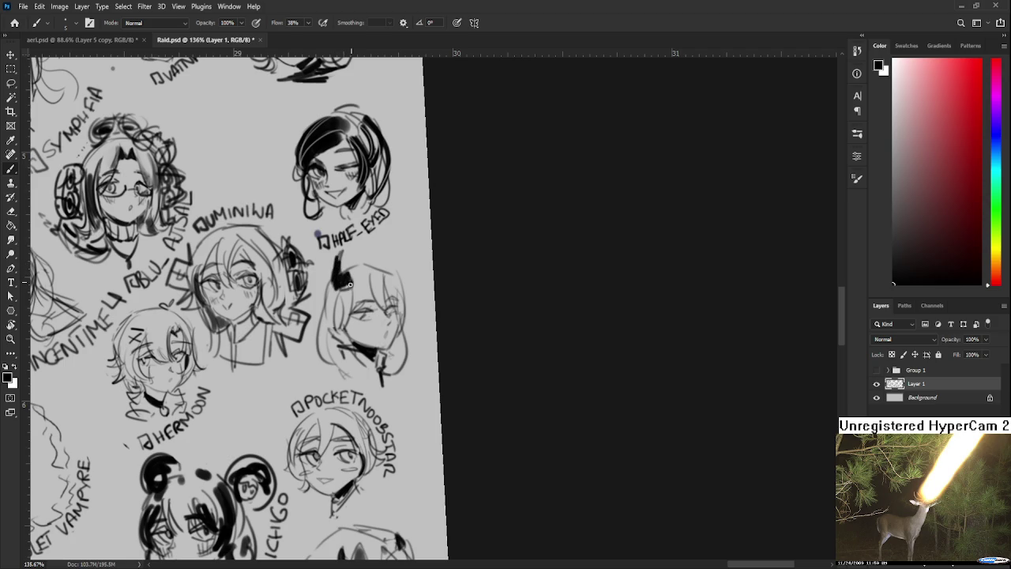
drag(382, 241, 397, 275)
key(ctrl+z)
Step: Erase part of the horn stroke and fill the left horn with dark paint
key(e)
mouse_move(381, 234)
mouse_down()
mouse_move(395, 262)
mouse_move(396, 252)
mouse_up()
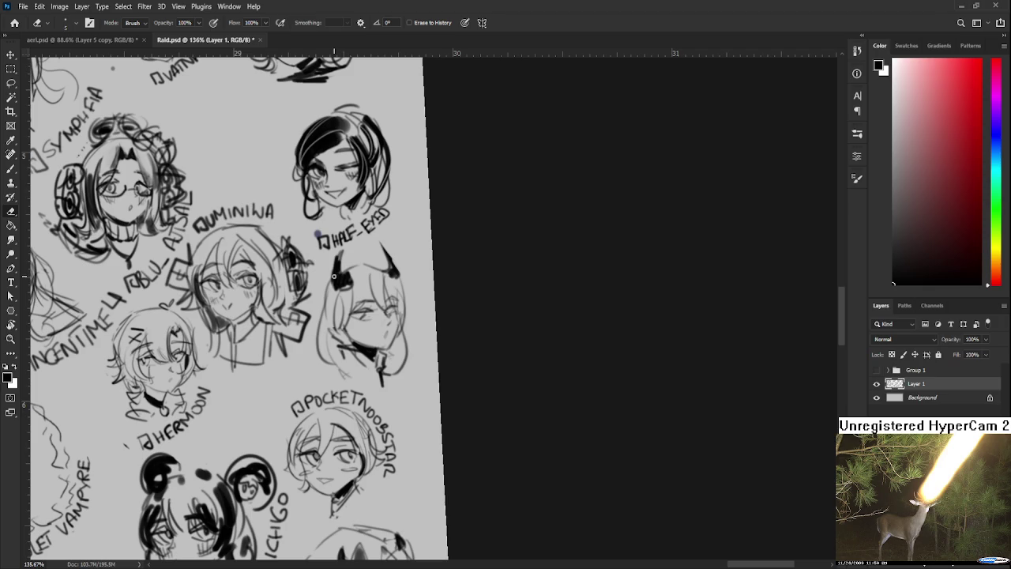
key(b)
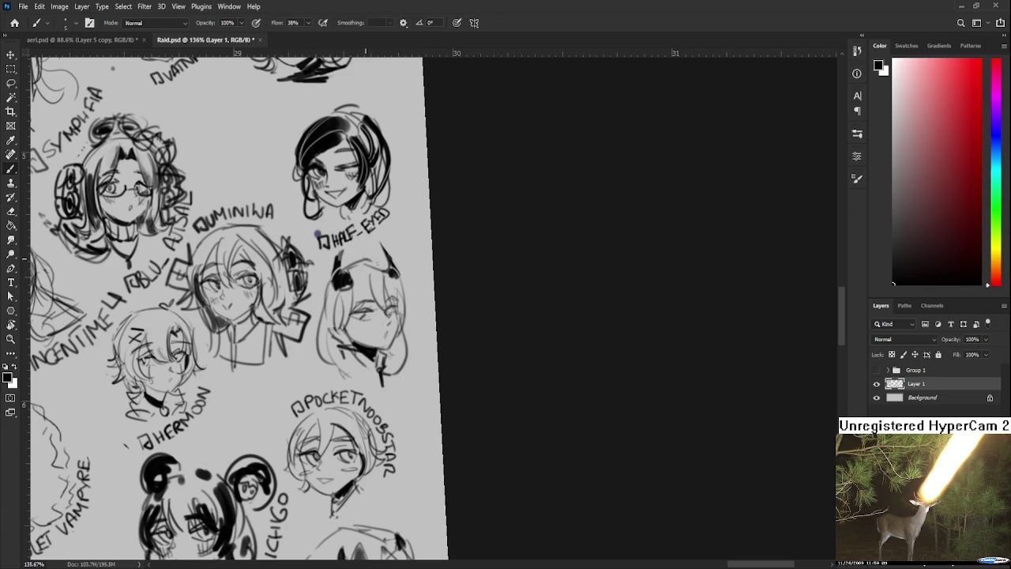
mouse_move(354, 274)
mouse_down()
mouse_move(417, 264)
mouse_move(362, 339)
mouse_move(368, 395)
mouse_up()
key(r)
key(b)
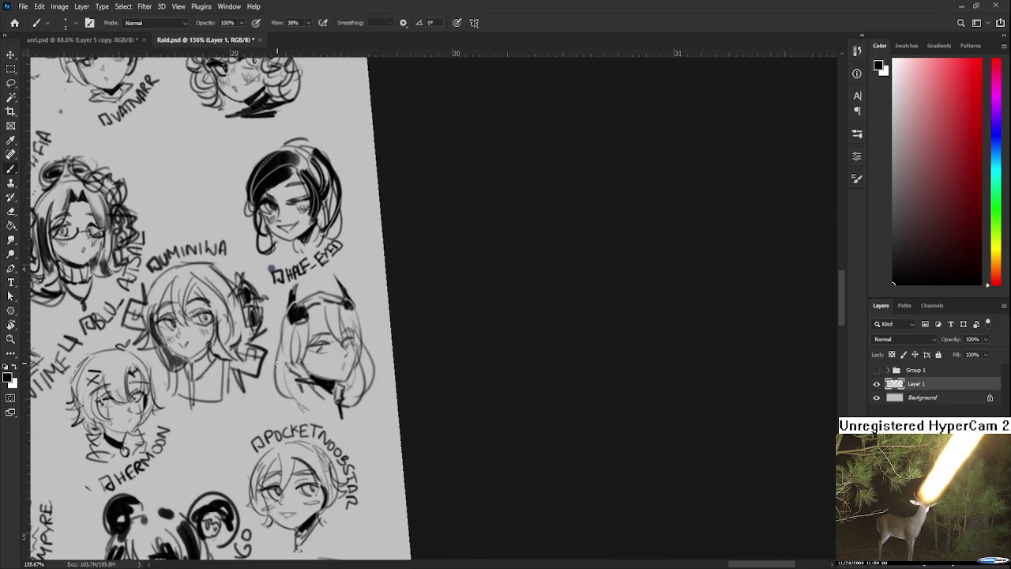
Step: Add more hair strokes, darken the right eye area and sketch the face's left side
drag(285, 346, 281, 405)
mouse_move(326, 356)
mouse_down()
mouse_move(358, 317)
mouse_move(349, 311)
mouse_up()
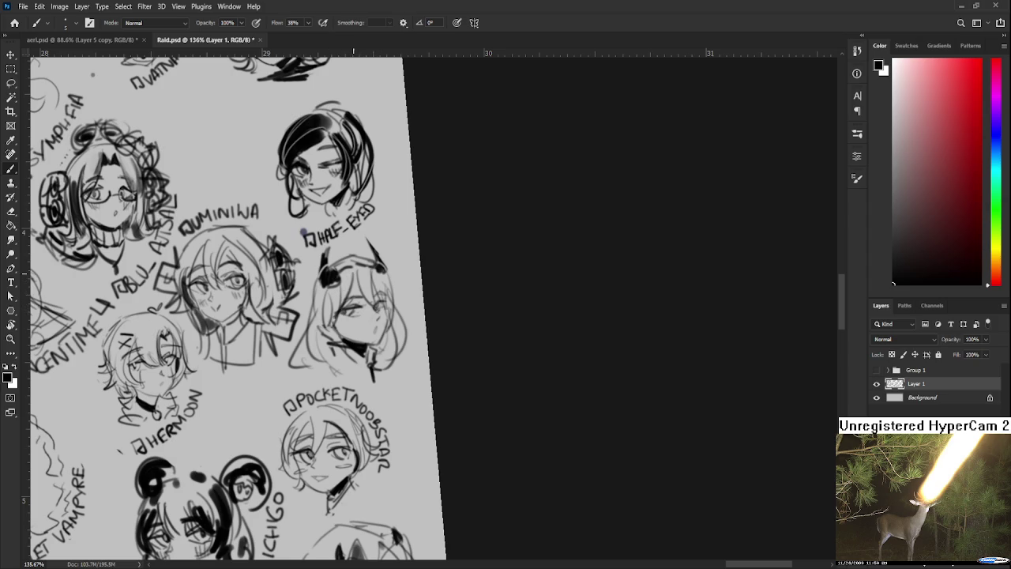
drag(375, 282, 381, 295)
drag(319, 286, 314, 327)
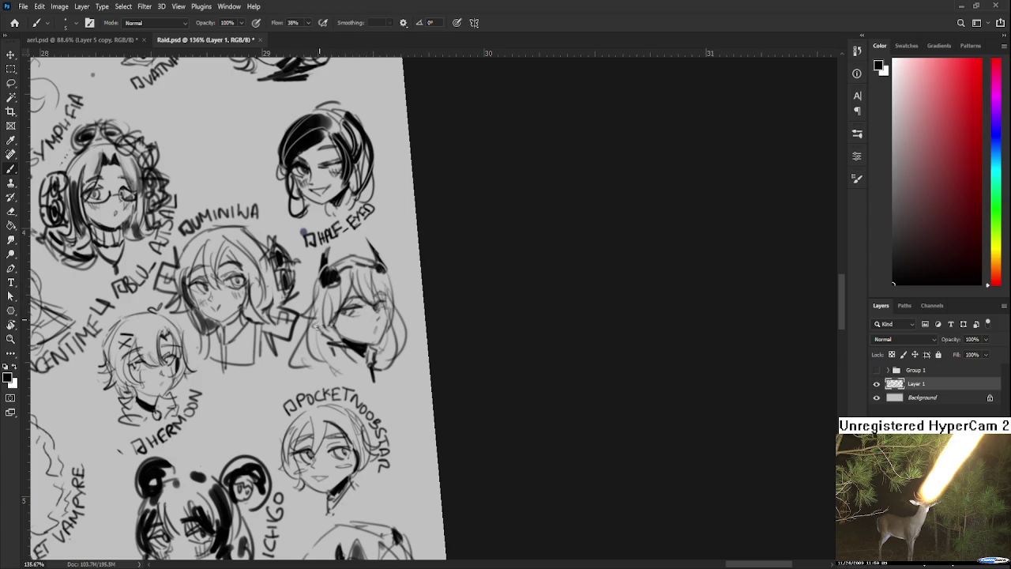
drag(390, 273, 405, 307)
key(r)
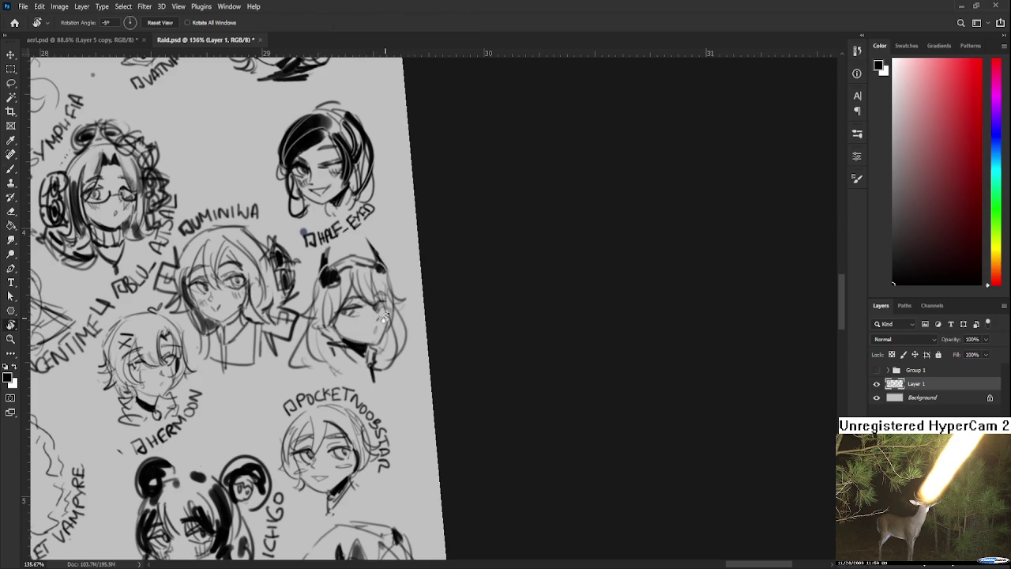
Step: Tilt the canvas about 29° and hand-letter the @ square and handle beside the head
mouse_move(407, 345)
mouse_down()
mouse_move(363, 330)
mouse_move(340, 353)
mouse_up()
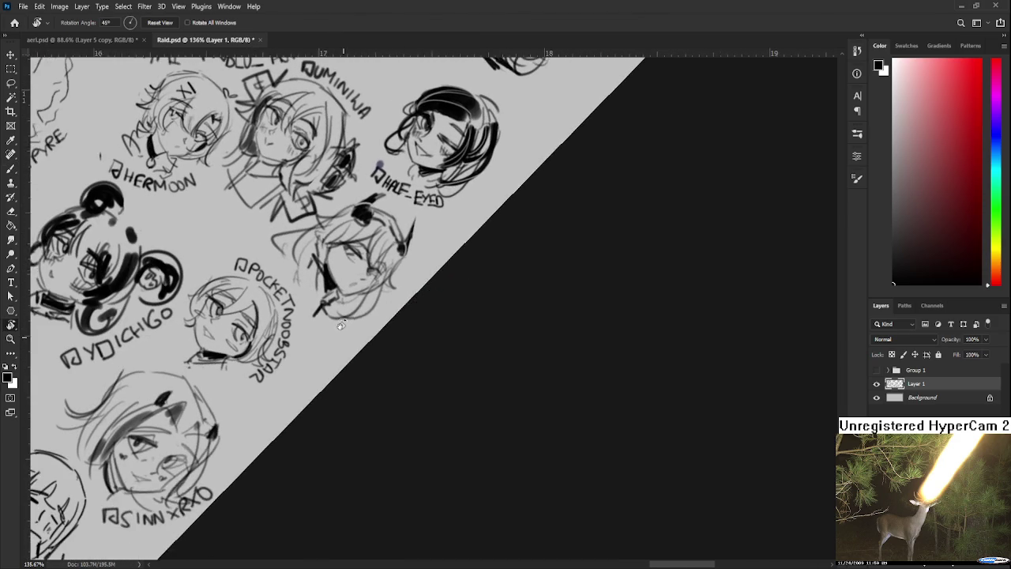
mouse_move(331, 341)
mouse_down()
mouse_move(333, 357)
mouse_move(322, 331)
mouse_move(338, 355)
mouse_up()
key(r)
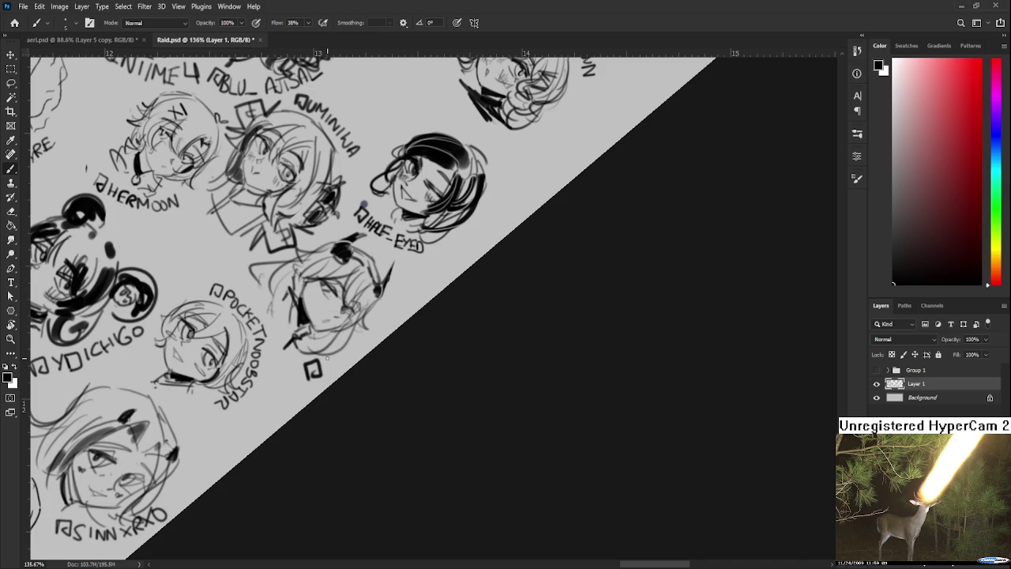
mouse_move(324, 361)
mouse_down()
mouse_move(324, 374)
mouse_move(318, 344)
mouse_up()
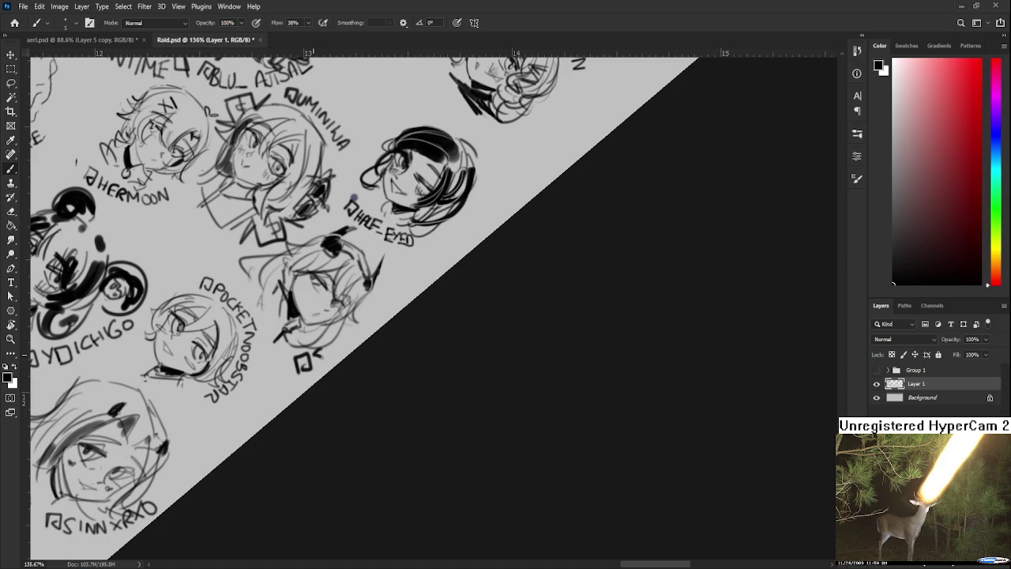
mouse_move(324, 356)
mouse_down()
mouse_move(377, 316)
mouse_move(331, 260)
mouse_up()
Step: Zoom out and rotate the canvas view back over the sheet
key(r)
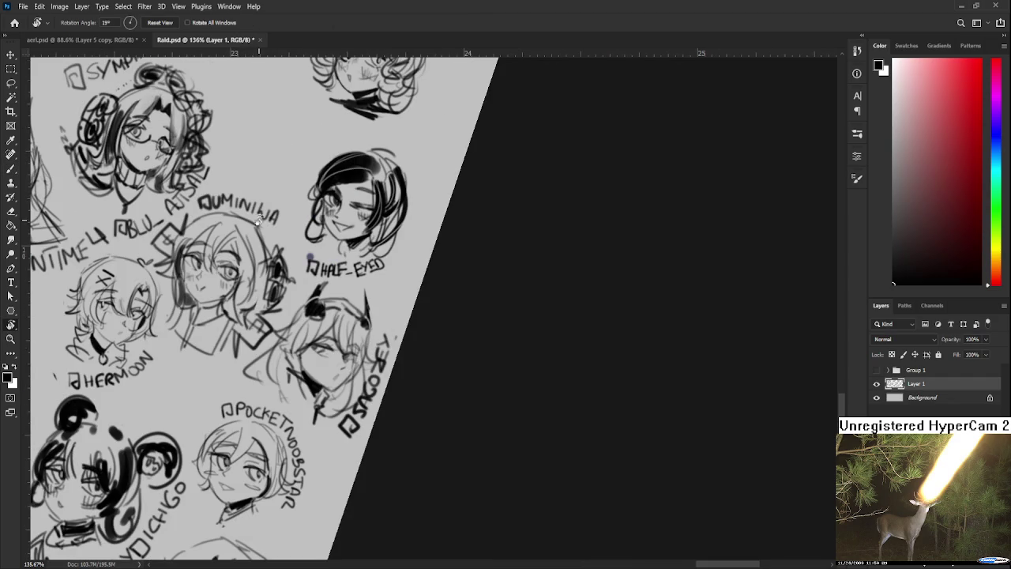
scroll(332, 261, down, 2)
scroll(327, 269, down, 2)
scroll(327, 284, down, 2)
scroll(327, 289, down, 1)
mouse_move(327, 289)
mouse_down()
mouse_move(403, 304)
mouse_move(358, 219)
mouse_up()
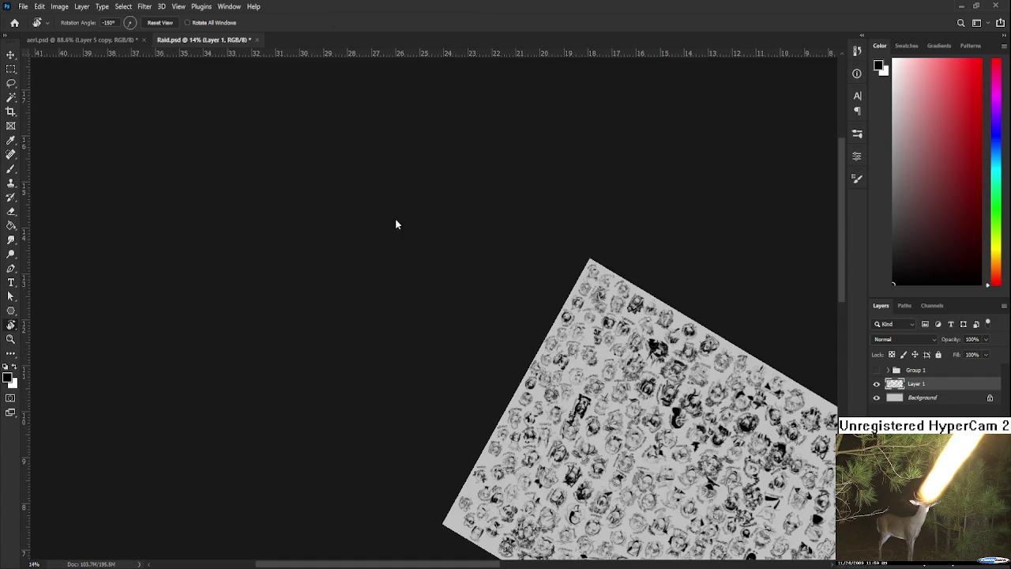
Step: Close Raid.psd, then reopen it from the Home screen's recent files
key(ctrl+w)
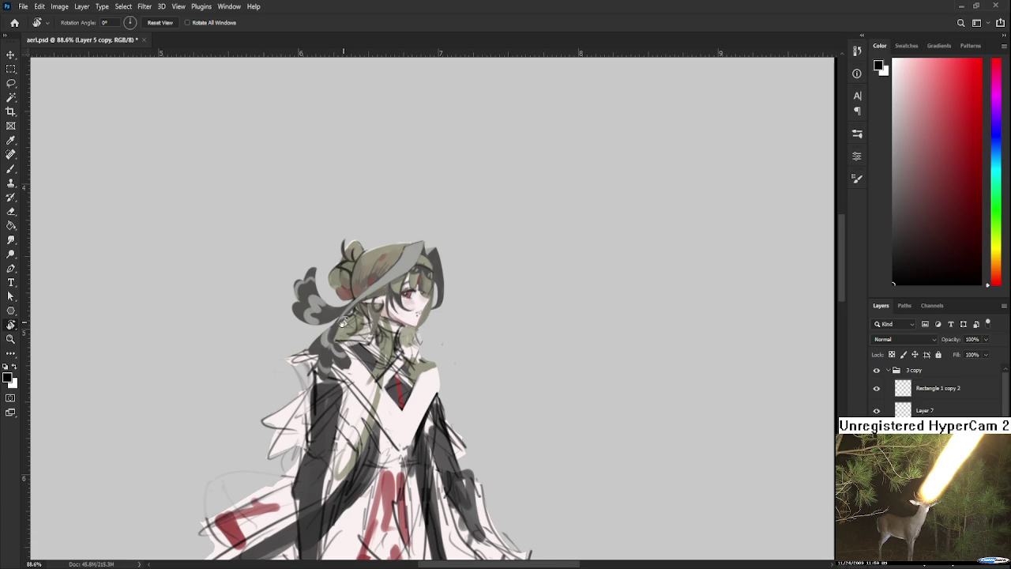
scroll(344, 324, up, 2)
scroll(347, 333, up, 2)
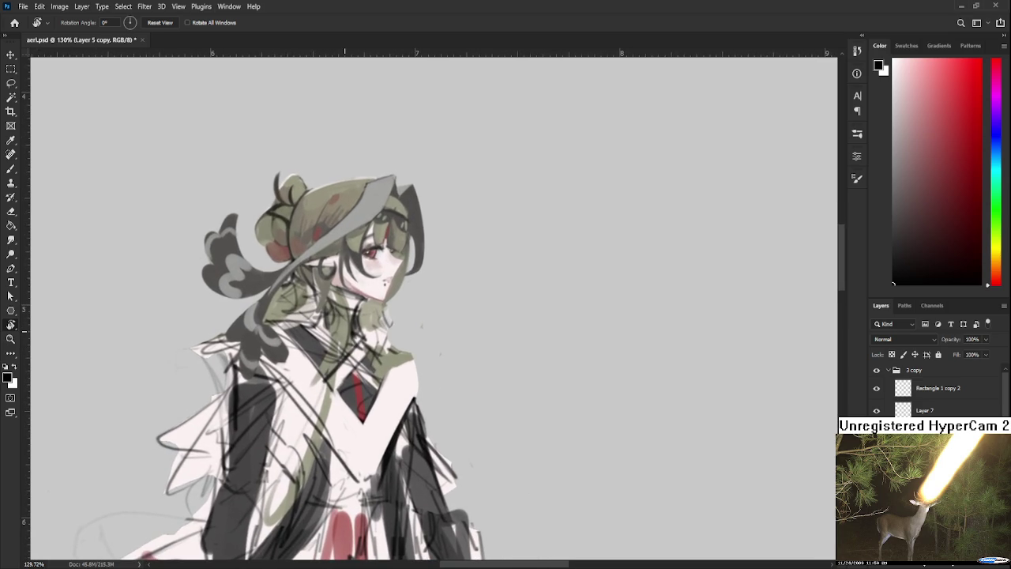
click(14, 22)
click(259, 185)
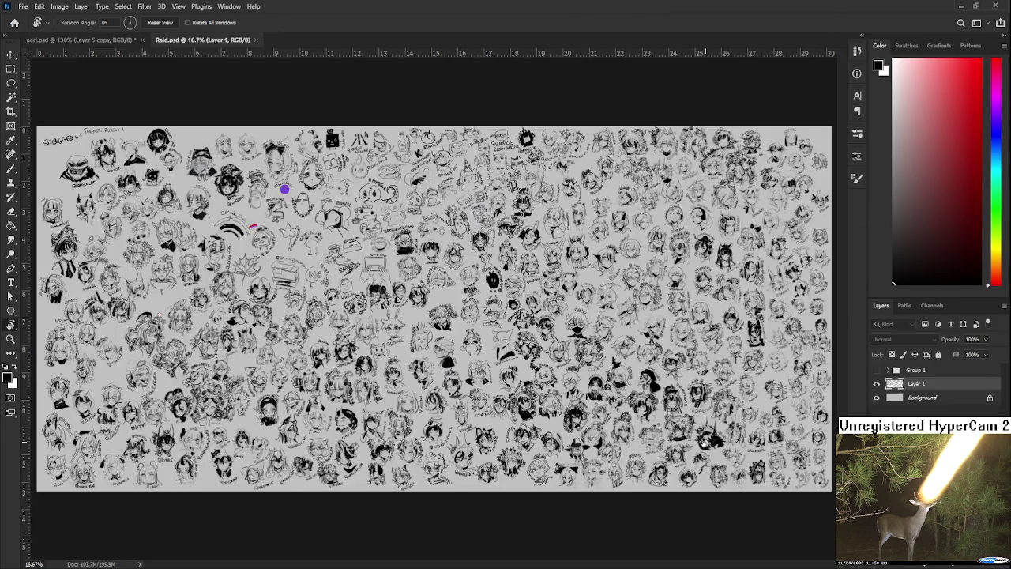
scroll(493, 417, up, 2)
scroll(493, 417, up, 2)
scroll(493, 416, up, 2)
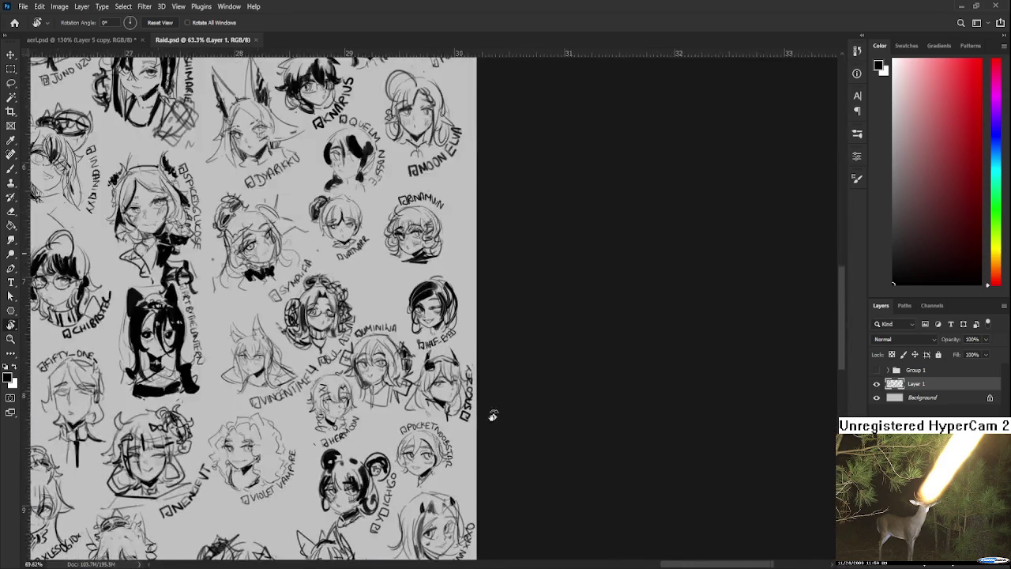
scroll(493, 416, up, 2)
scroll(466, 407, up, 1)
Step: Brush a small dark mark into a sketch's hair, then save and close Raid.psd
key(b)
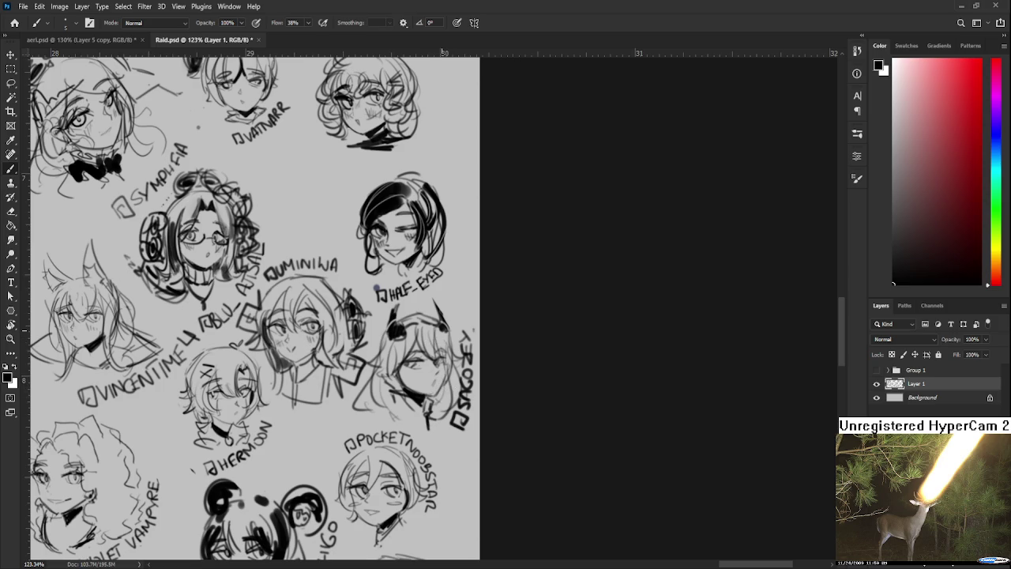
scroll(448, 326, down, 3)
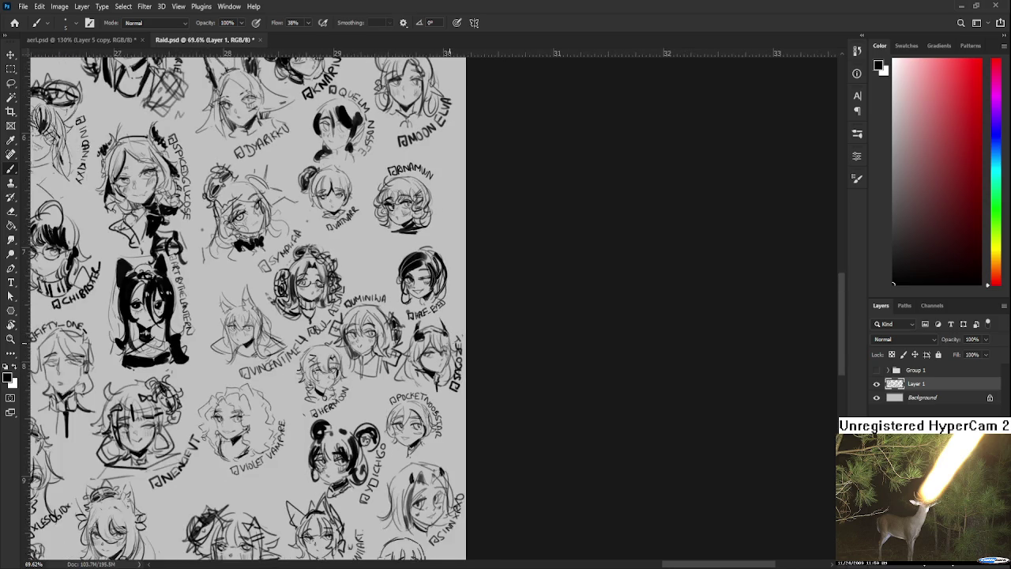
scroll(466, 335, up, 2)
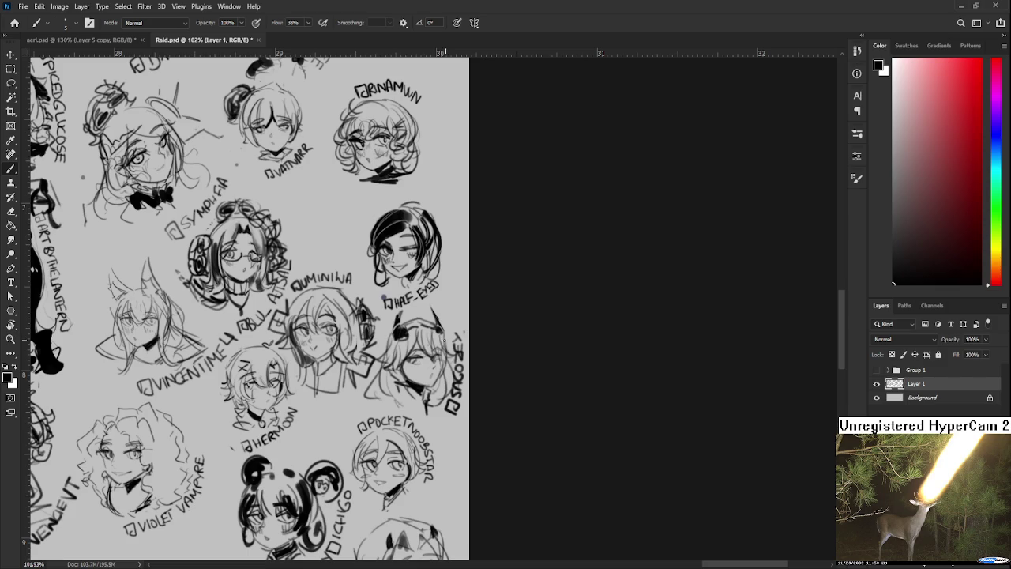
drag(408, 352, 419, 346)
scroll(498, 297, down, 2)
scroll(495, 293, down, 2)
key(ctrl+s)
key(ctrl+w)
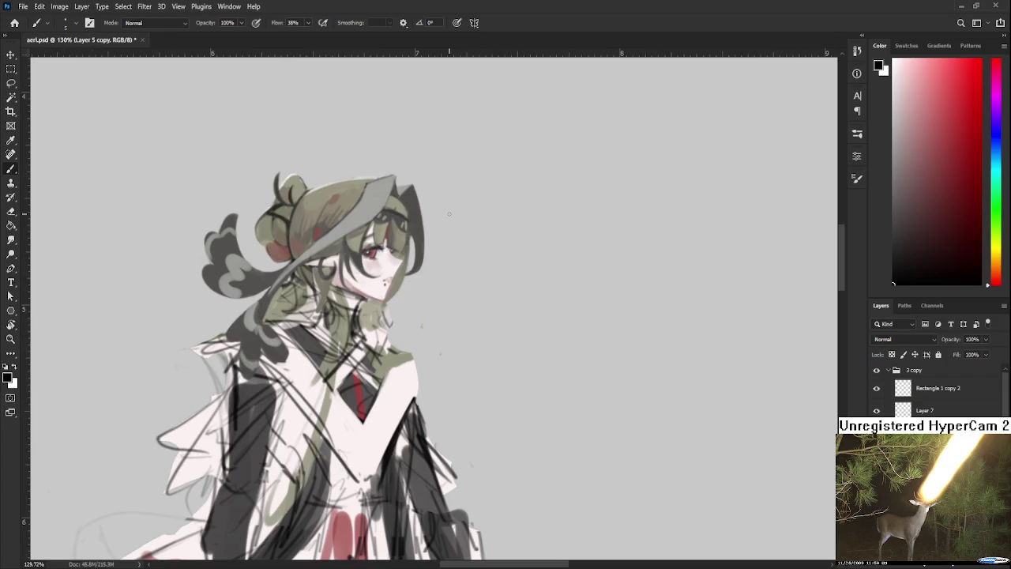
Step: Sample the light skin and darker neck tones beside the pale hand
scroll(447, 214, up, 2)
scroll(463, 332, down, 3)
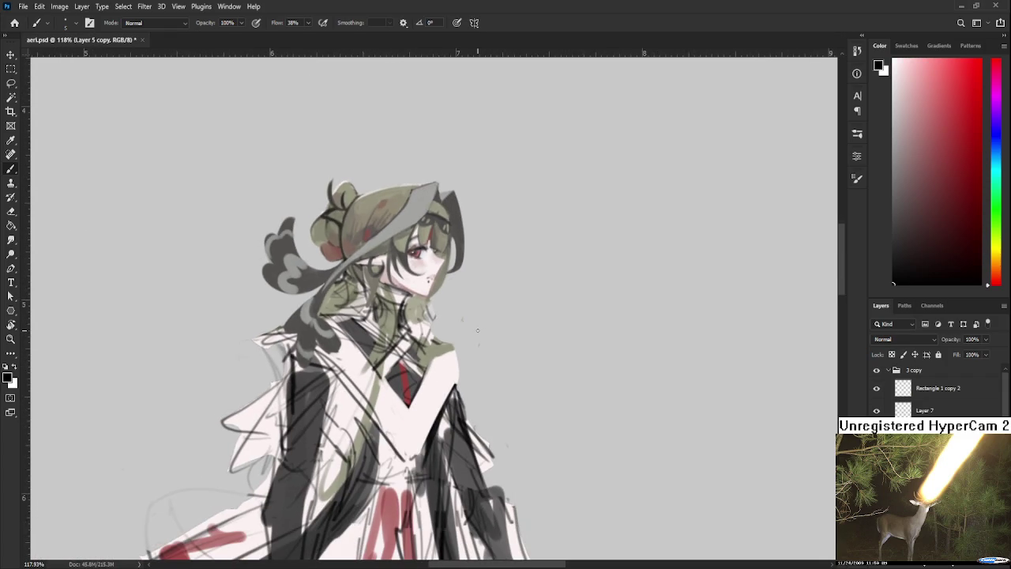
scroll(477, 330, down, 1)
alt+click(418, 351)
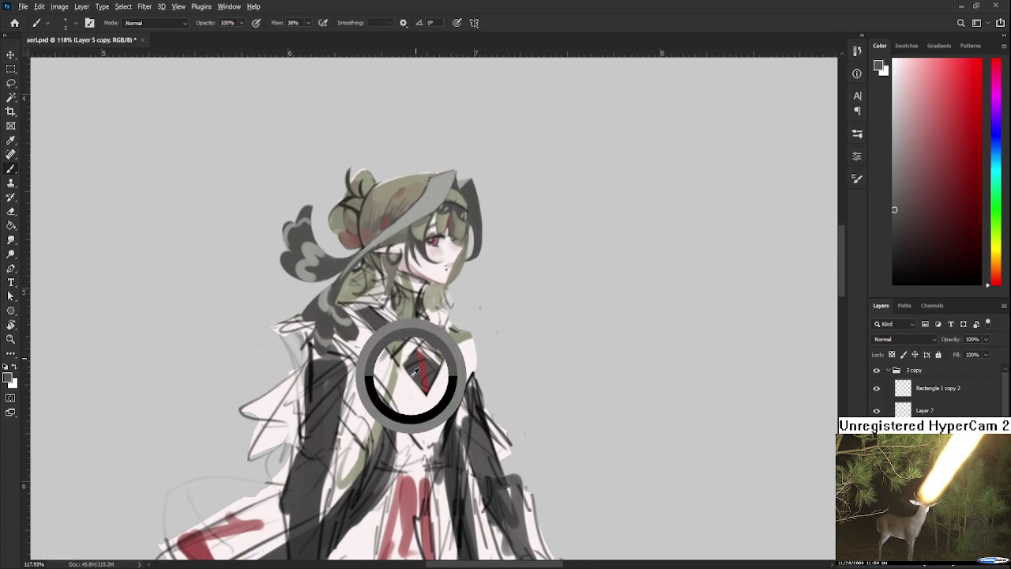
alt+click(430, 340)
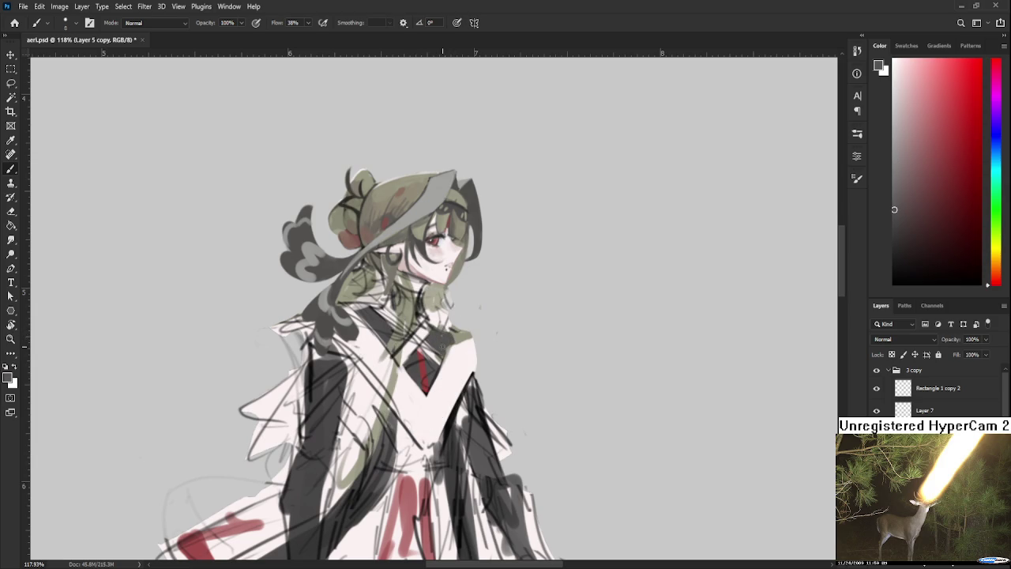
key(e)
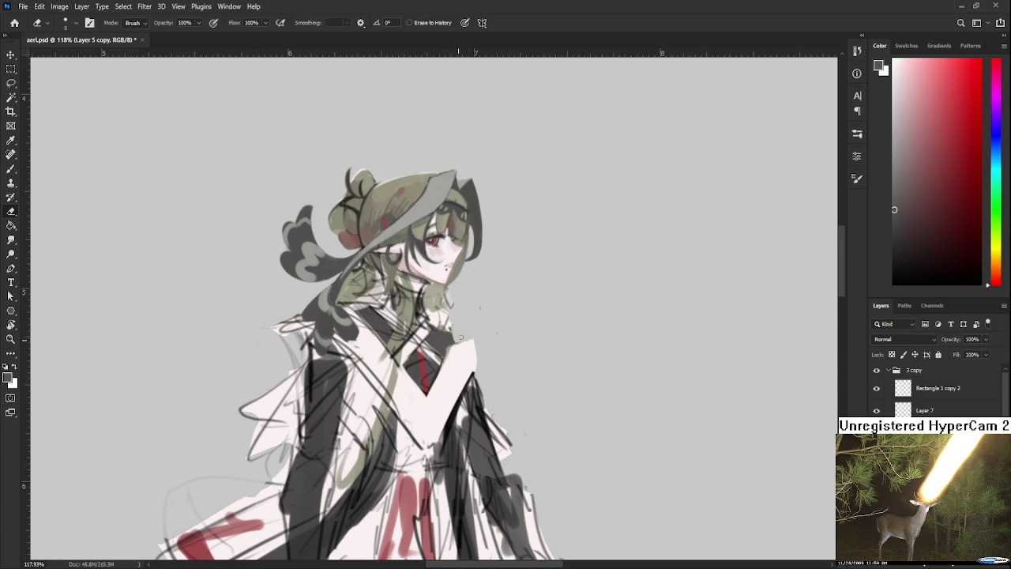
key(r)
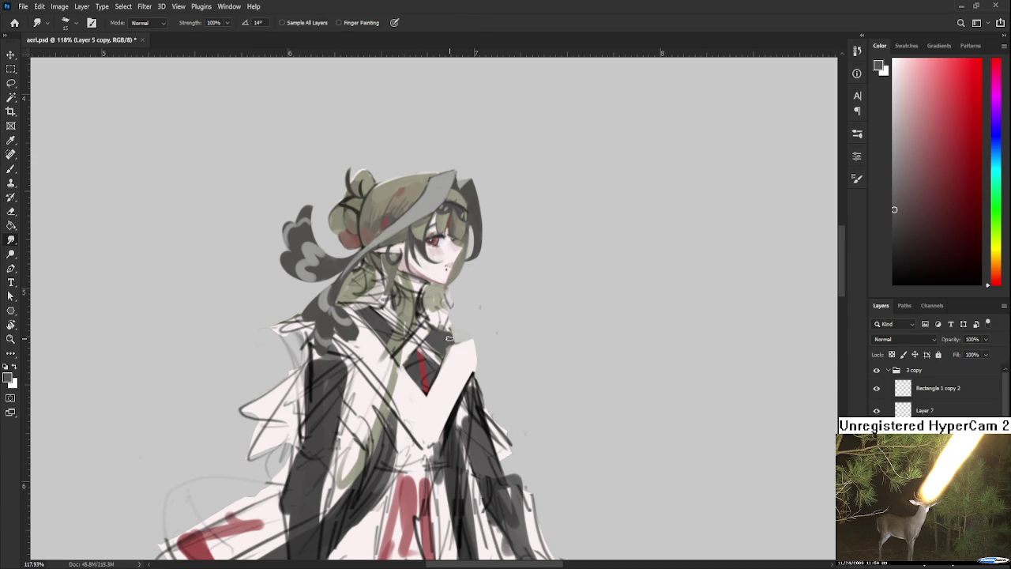
key(b)
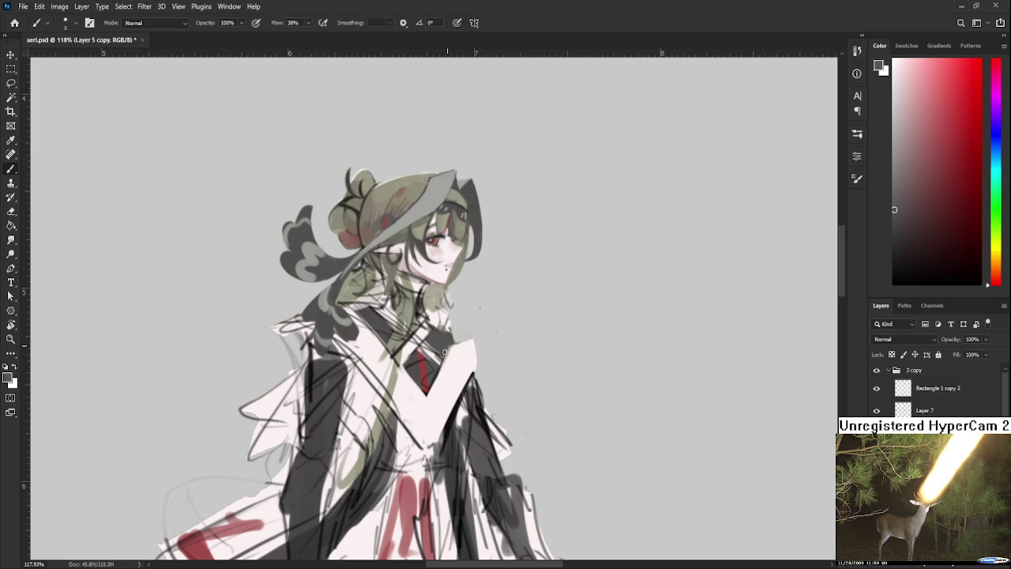
Step: Paint a short dark grey stroke beside the hand, then erase stray paint along its right edge
alt+click(452, 345)
key(e)
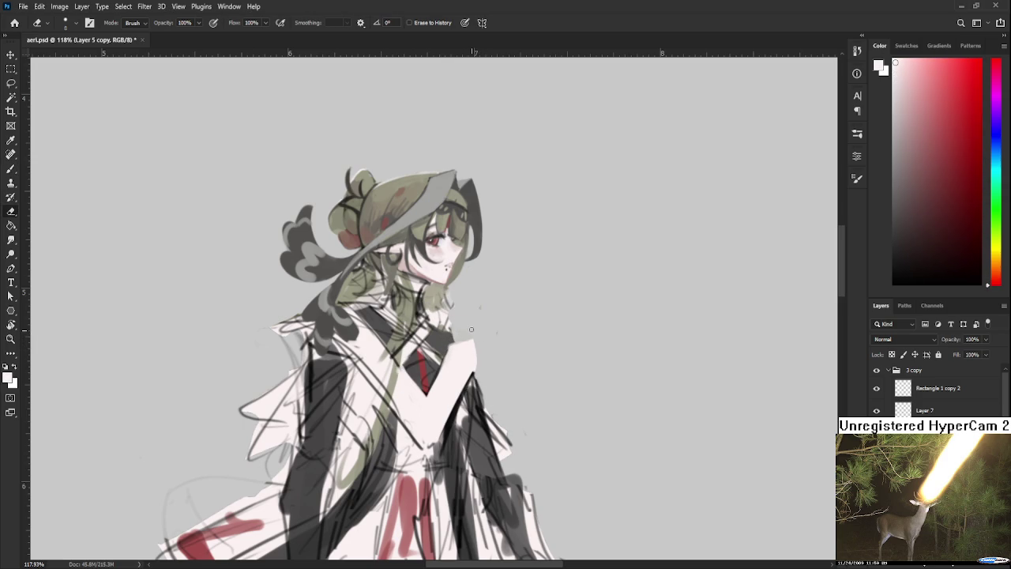
key(b)
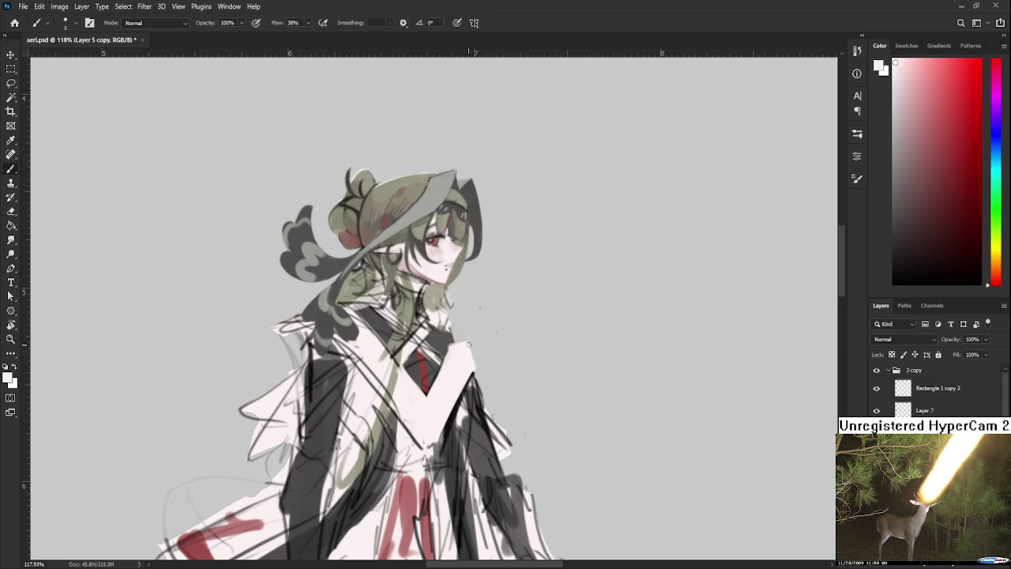
alt+click(466, 368)
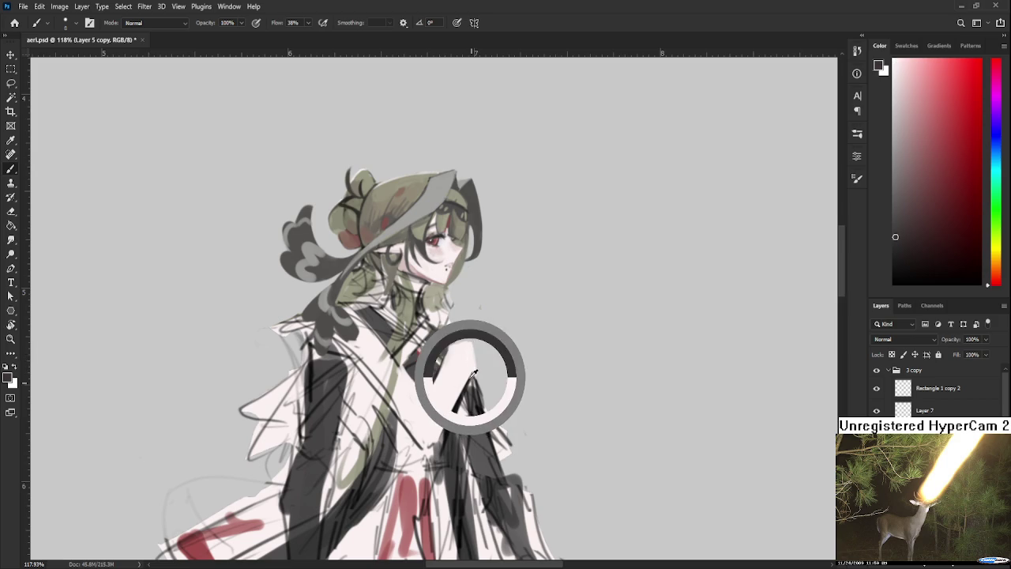
mouse_move(472, 354)
mouse_down()
mouse_move(473, 366)
mouse_move(472, 340)
mouse_up()
alt+click(465, 349)
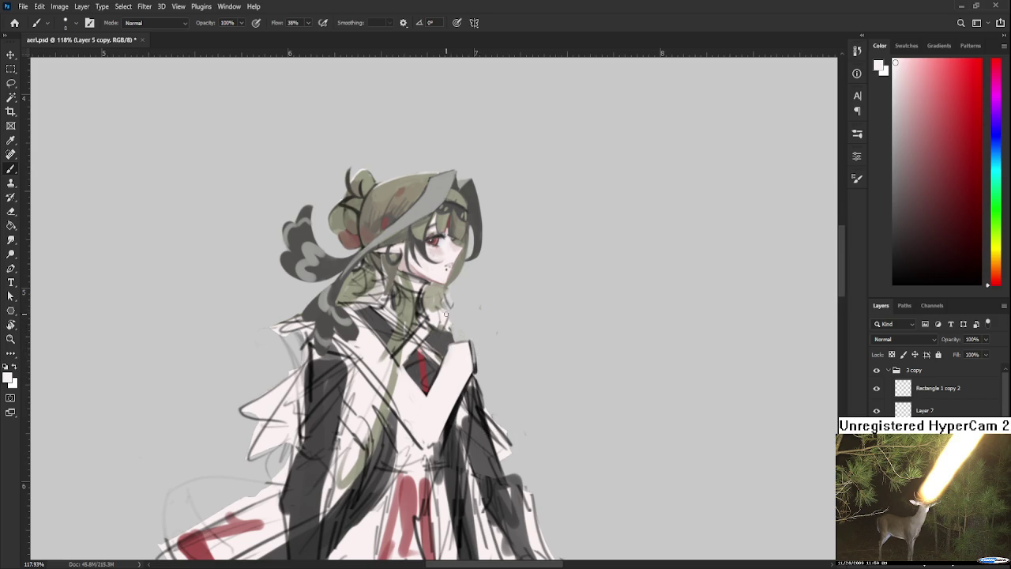
key(e)
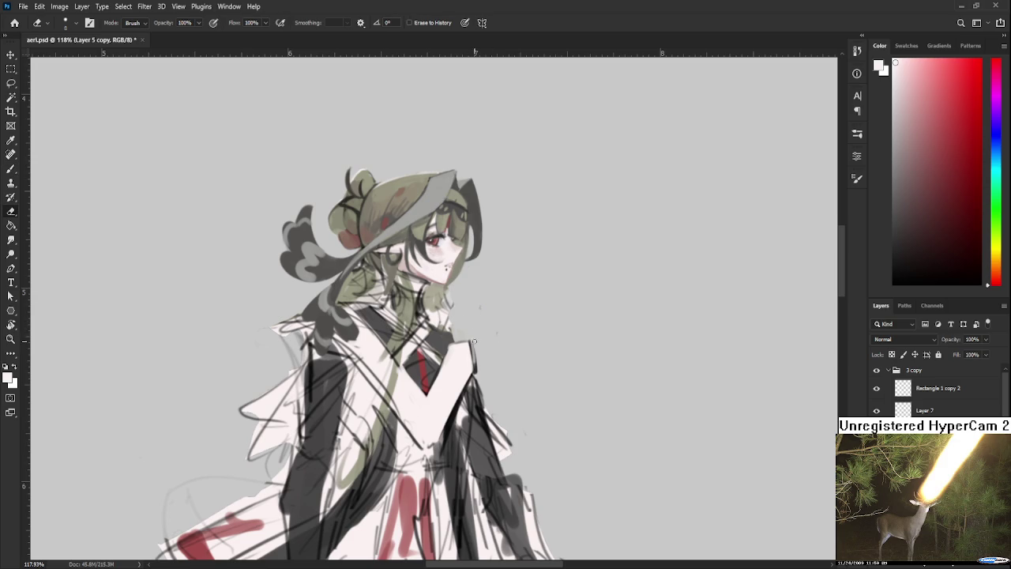
drag(481, 366, 477, 344)
scroll(417, 417, down, 2)
Step: Touch up around the hand: light chest paint beside it, a dark stroke below, light over its edge
key(b)
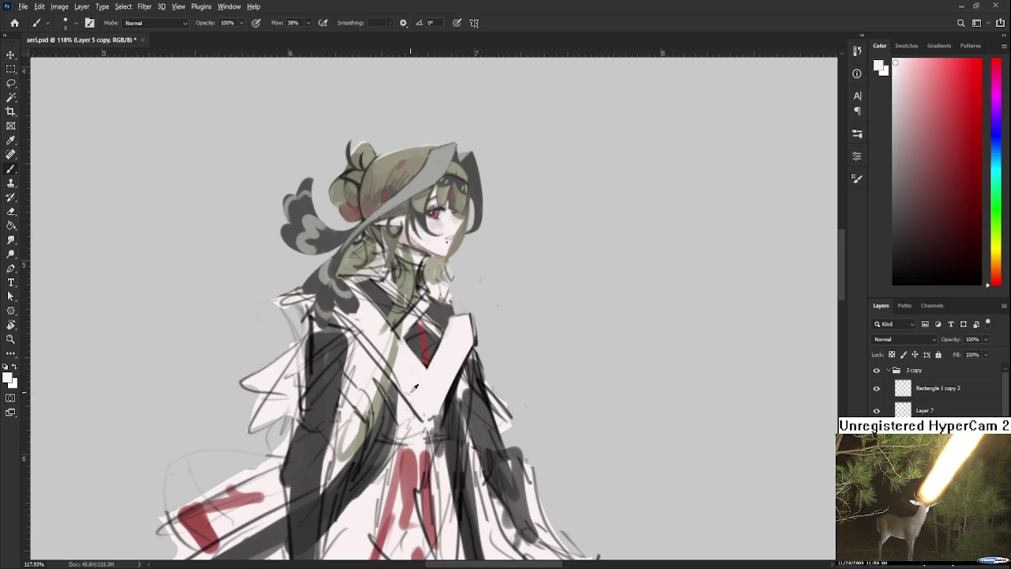
alt+click(421, 403)
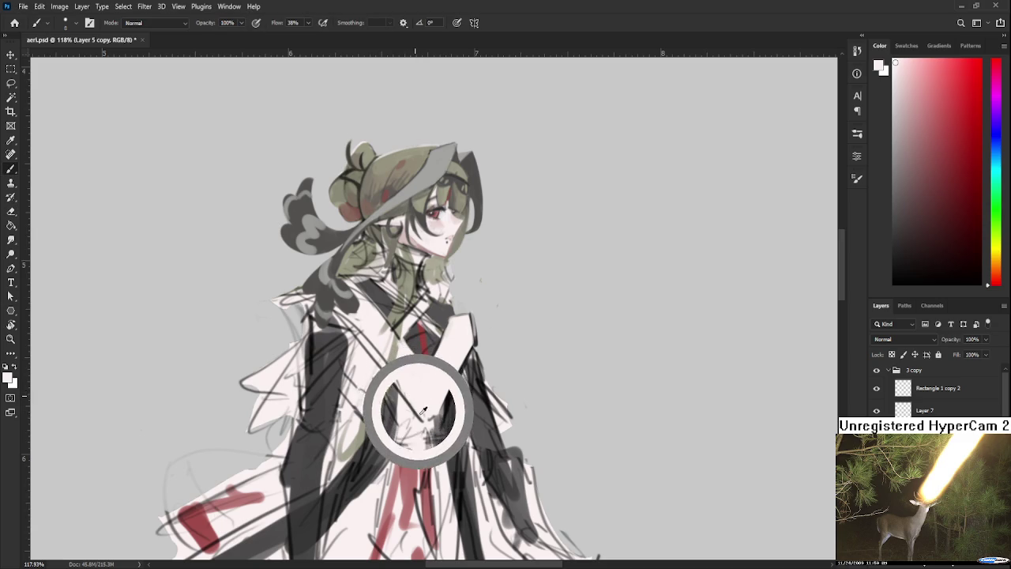
drag(421, 403, 427, 415)
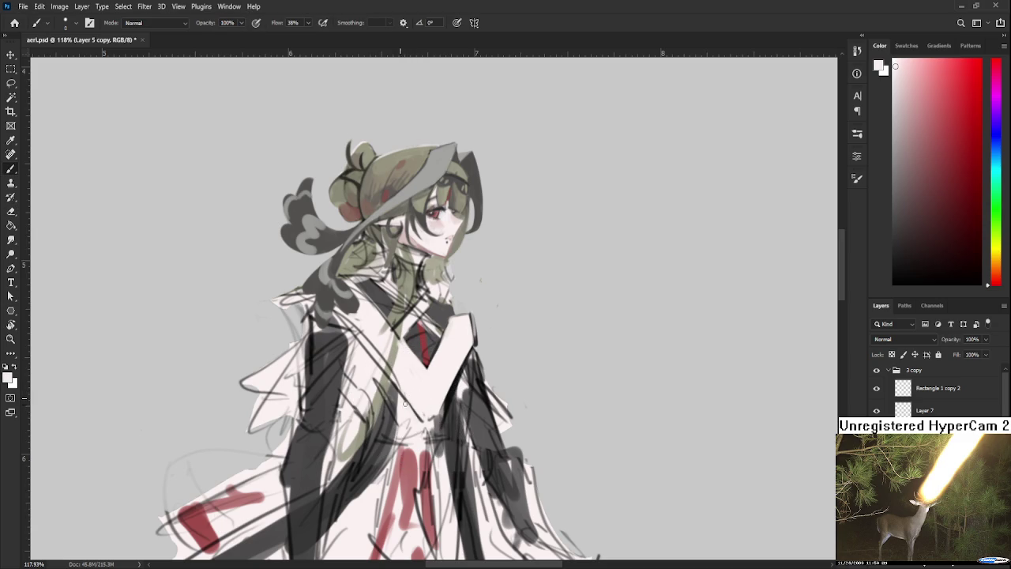
alt+click(447, 402)
drag(417, 416, 441, 417)
alt+click(437, 407)
mouse_move(447, 369)
mouse_down()
mouse_move(442, 404)
mouse_move(429, 401)
mouse_up()
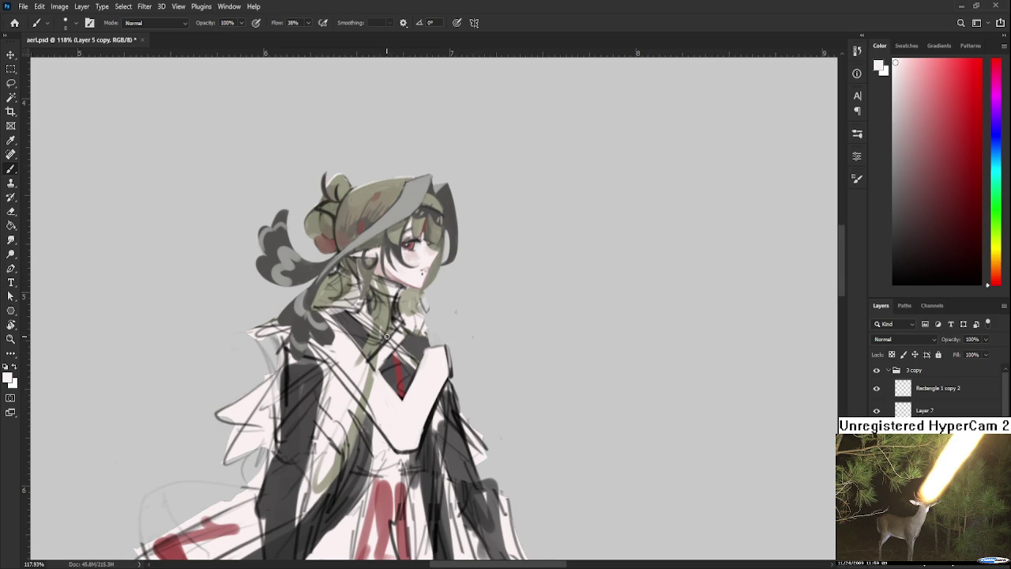
Step: Sample grey-olive, dark red and near-white tones across the chest and collar
drag(388, 359, 419, 323)
alt+click(411, 328)
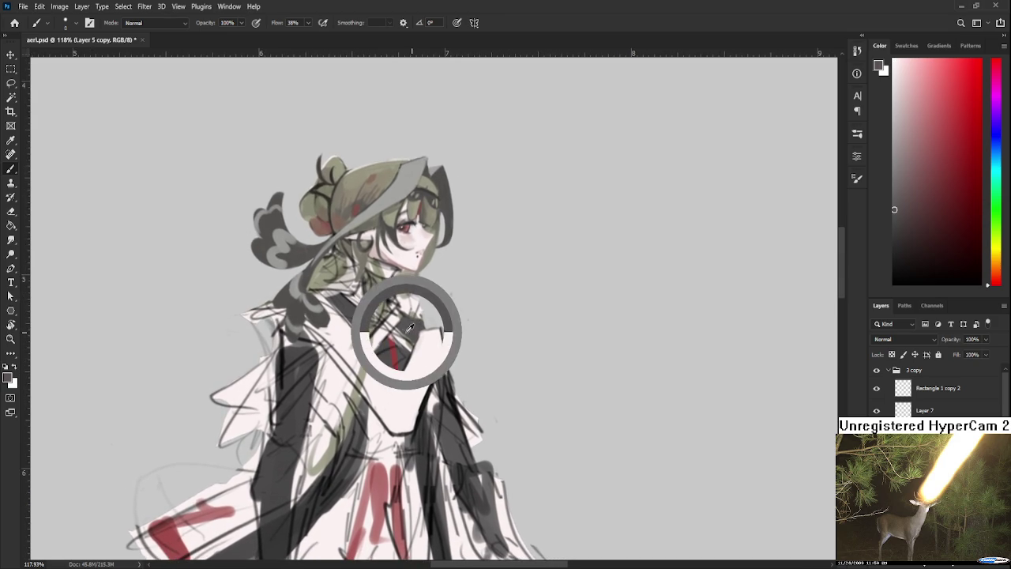
alt+click(375, 304)
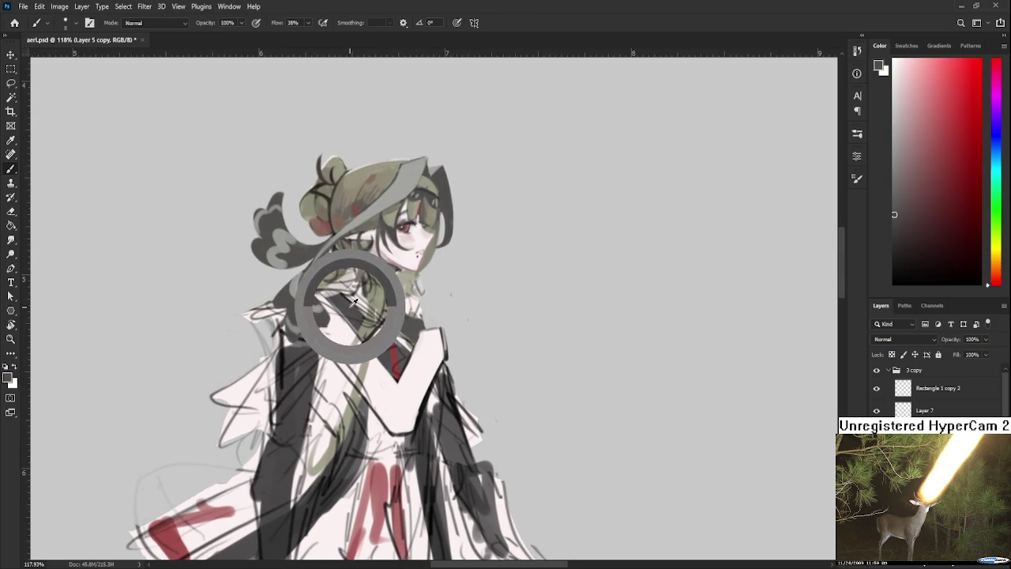
drag(375, 304, 350, 307)
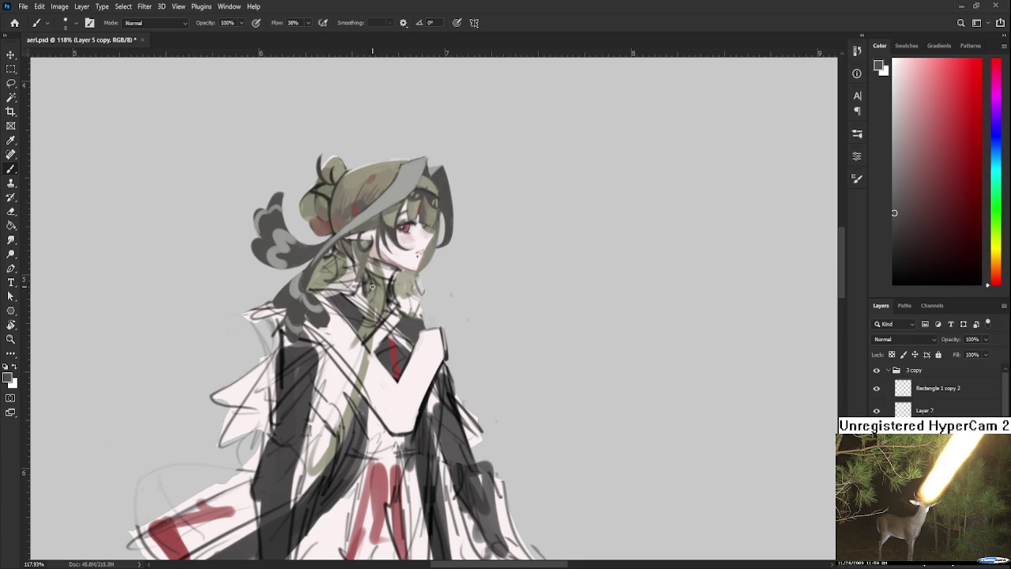
alt+click(348, 301)
scroll(384, 299, right, 1)
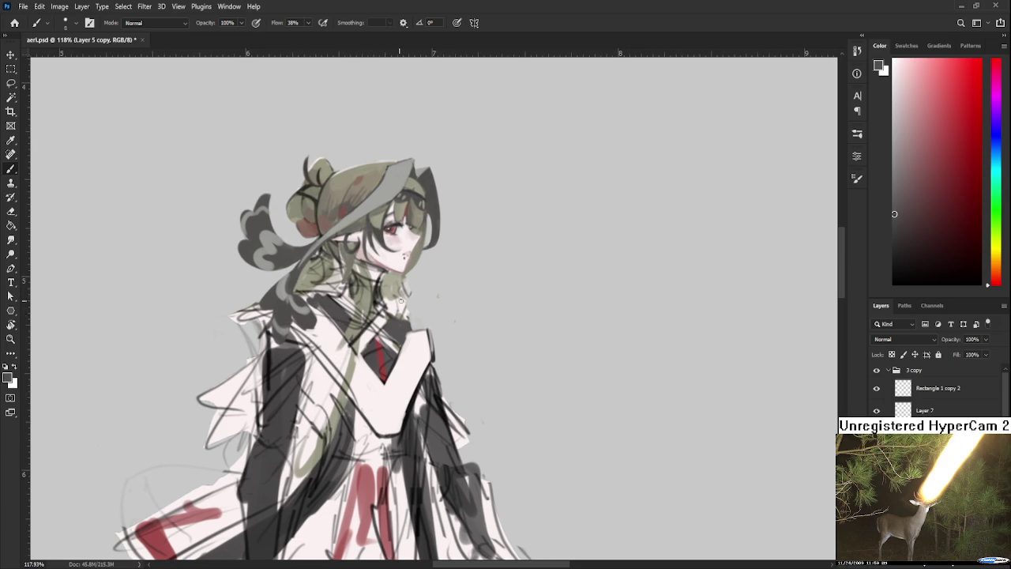
alt+click(409, 352)
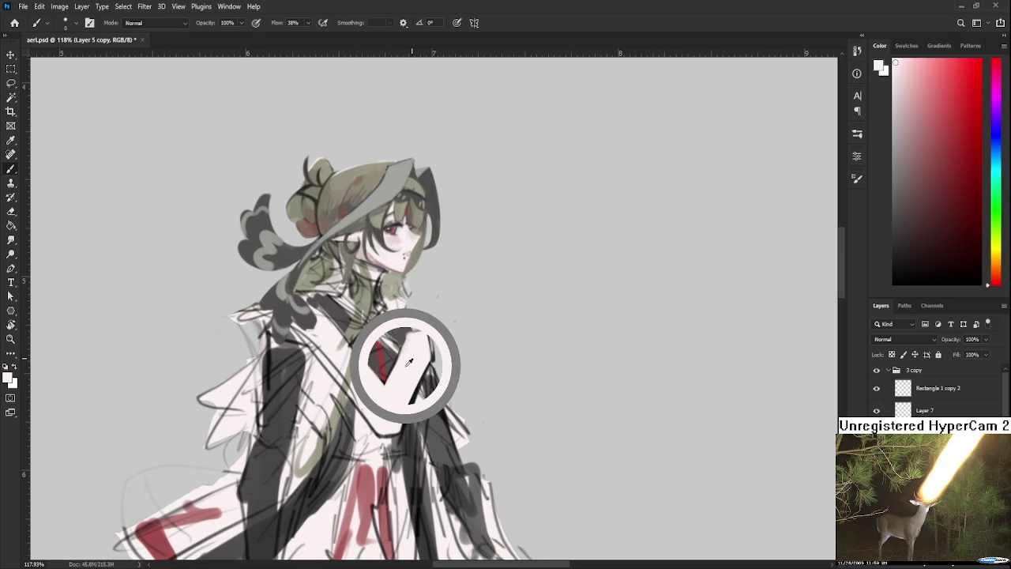
mouse_move(409, 360)
mouse_down()
mouse_move(401, 371)
mouse_move(399, 328)
mouse_move(422, 305)
mouse_up()
alt+click(411, 369)
mouse_move(410, 379)
mouse_down()
mouse_move(409, 352)
mouse_move(427, 350)
mouse_move(432, 313)
mouse_up()
Step: Draw a dark edge along the V's right arm and paint white to narrow the red stripe
alt+click(410, 351)
alt+click(423, 358)
alt+click(423, 340)
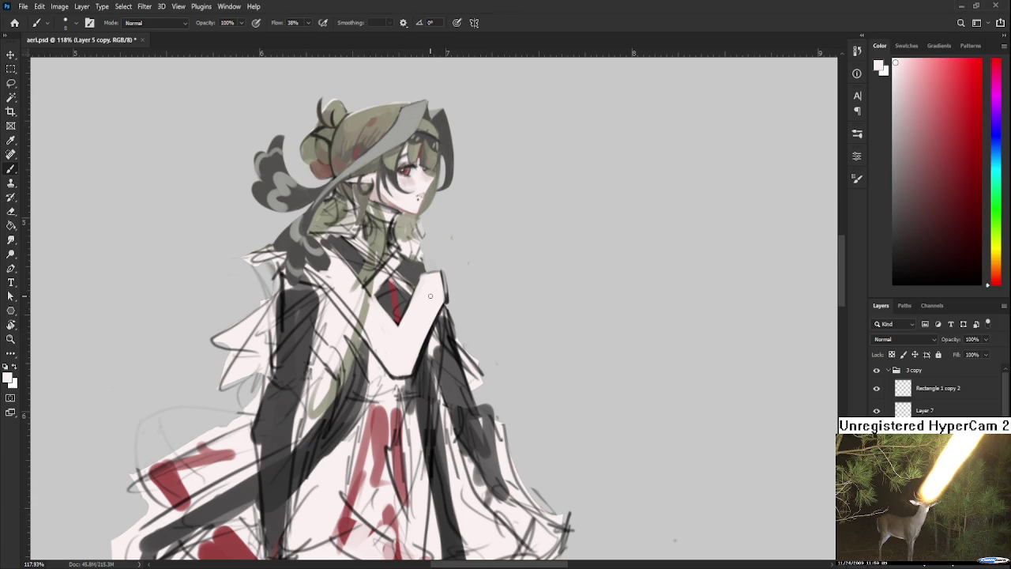
scroll(385, 316, down, 1)
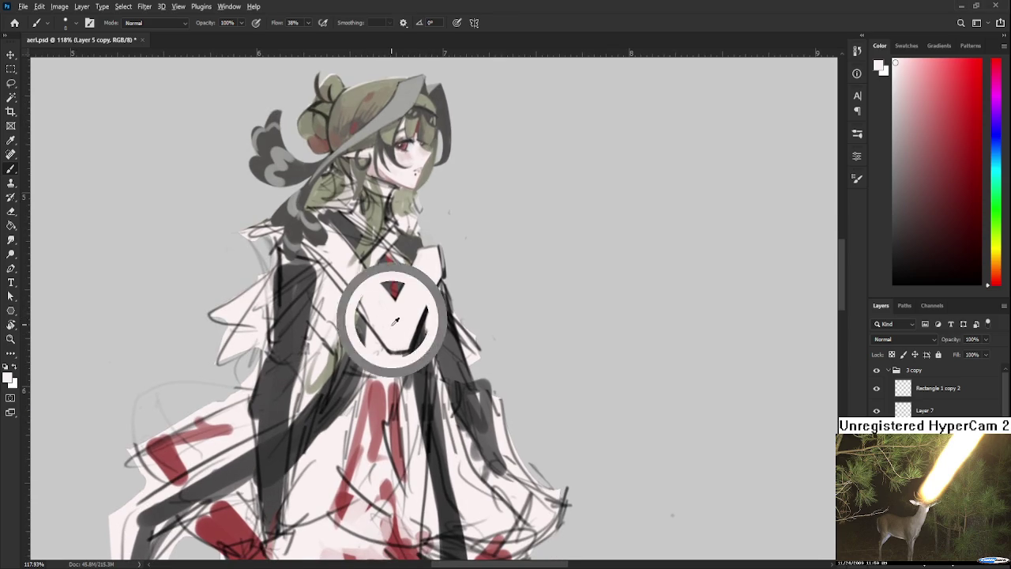
alt+click(426, 320)
alt+click(431, 315)
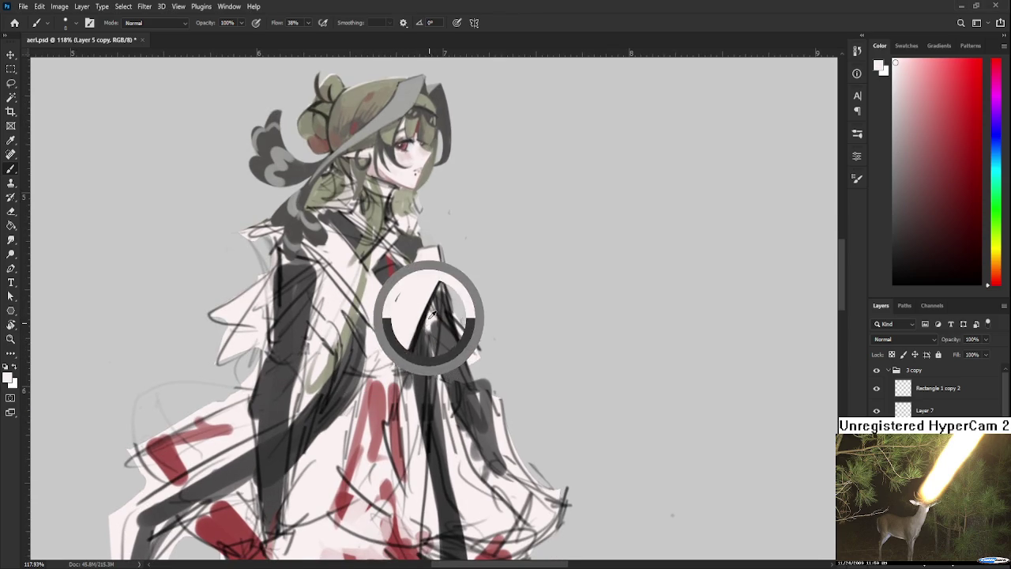
mouse_move(446, 273)
mouse_down()
mouse_move(435, 322)
mouse_move(397, 353)
mouse_up()
alt+click(399, 342)
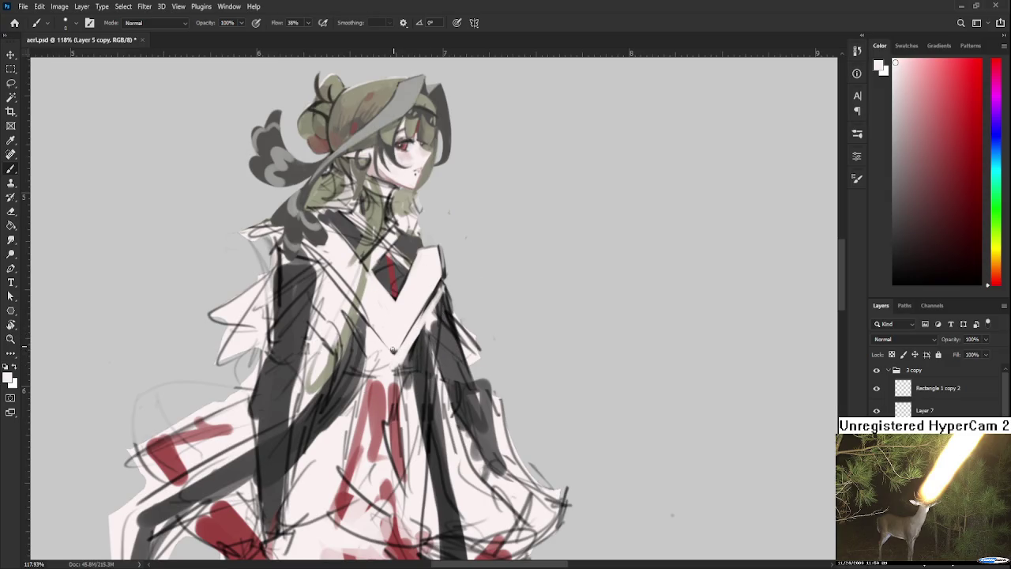
mouse_move(409, 325)
mouse_down()
mouse_move(391, 372)
mouse_move(349, 332)
mouse_up()
drag(372, 294, 351, 326)
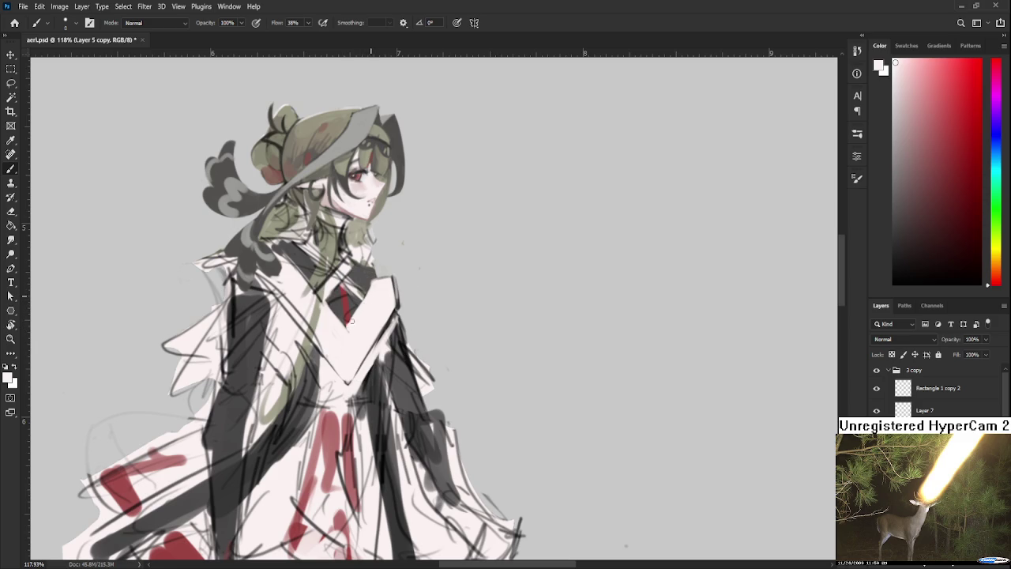
Step: Swap colours and sample light grey, near-white and pure white tones around the collar
alt+click(406, 342)
key(x)
alt+click(346, 341)
mouse_move(347, 326)
mouse_down()
mouse_move(335, 330)
mouse_move(366, 346)
mouse_up()
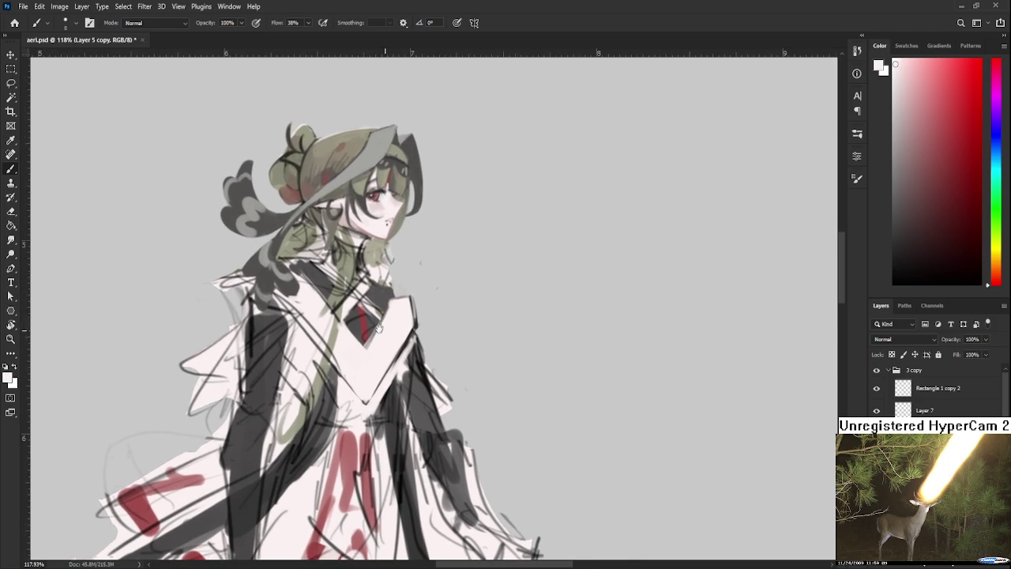
alt+click(365, 341)
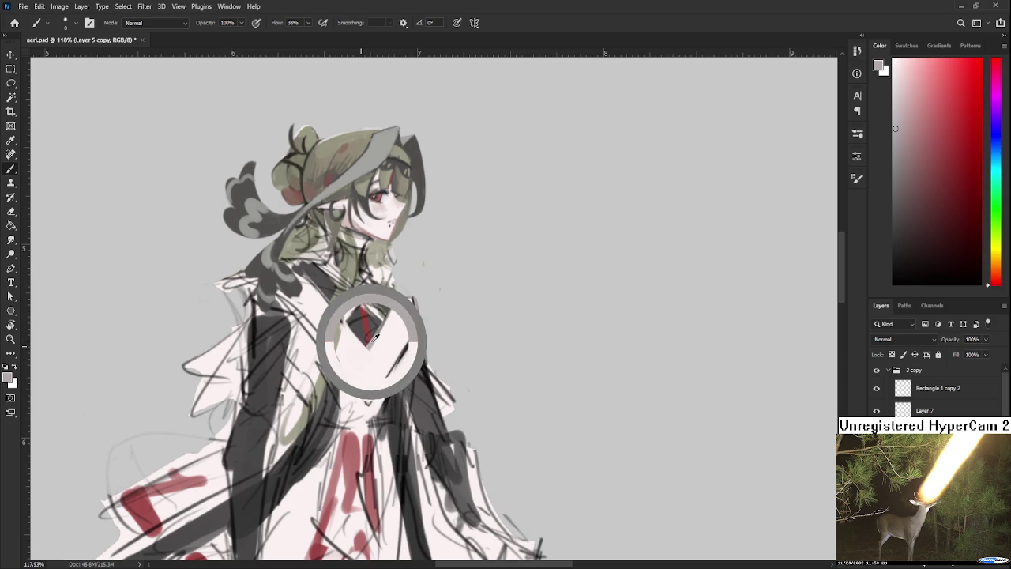
alt+click(386, 319)
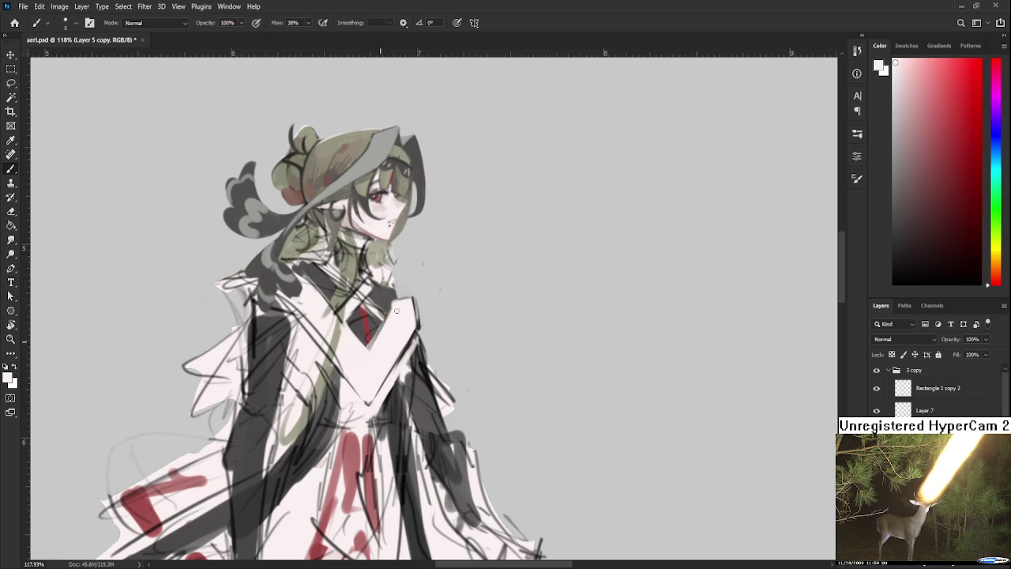
alt+click(375, 334)
alt+click(387, 330)
Step: Enlarge the brush to about 30 and paint dark grey over the red neckline patch
scroll(371, 332, down, 2)
scroll(371, 332, down, 2)
scroll(372, 331, down, 1)
scroll(371, 332, down, 1)
scroll(380, 340, up, 2)
scroll(380, 340, up, 2)
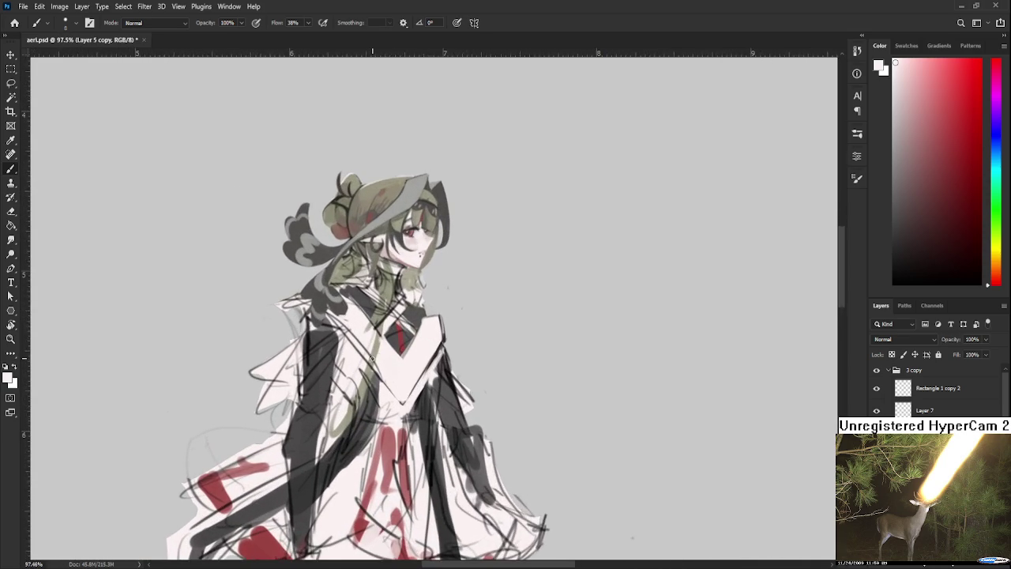
scroll(383, 347, up, 1)
mouse_move(314, 324)
mouse_down()
mouse_move(298, 347)
mouse_move(345, 328)
mouse_up()
alt+click(395, 365)
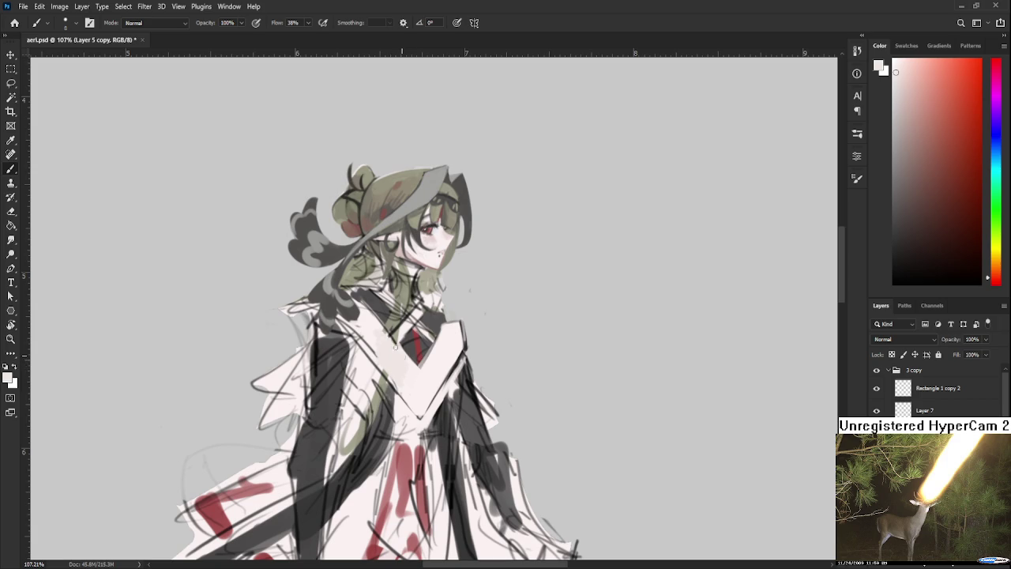
drag(402, 352, 387, 352)
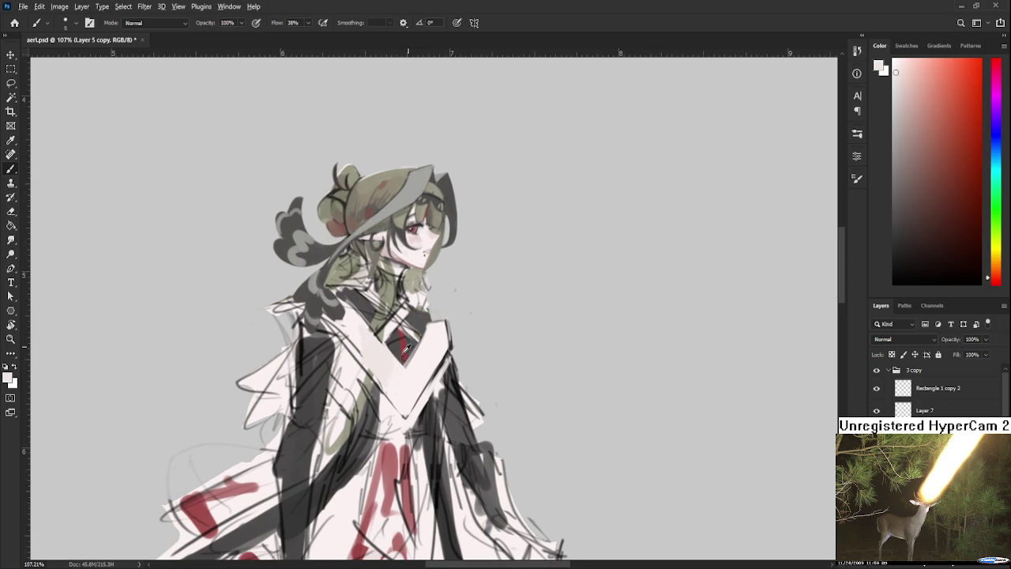
alt+click(424, 392)
drag(423, 393, 429, 398)
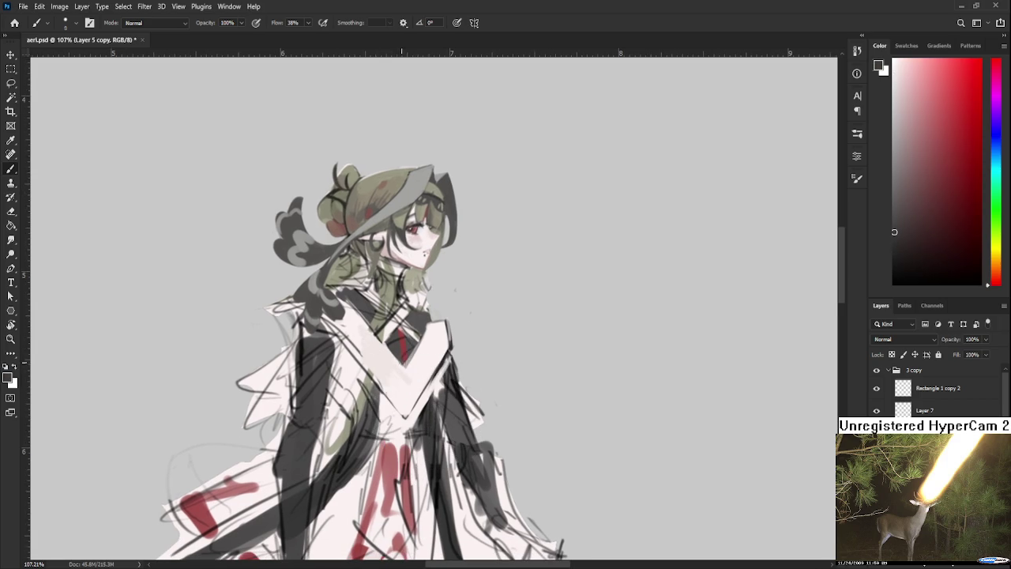
key(bracketright)
key(bracketright)
key(bracketright)
mouse_move(395, 346)
mouse_down()
mouse_move(403, 333)
mouse_move(386, 360)
mouse_up()
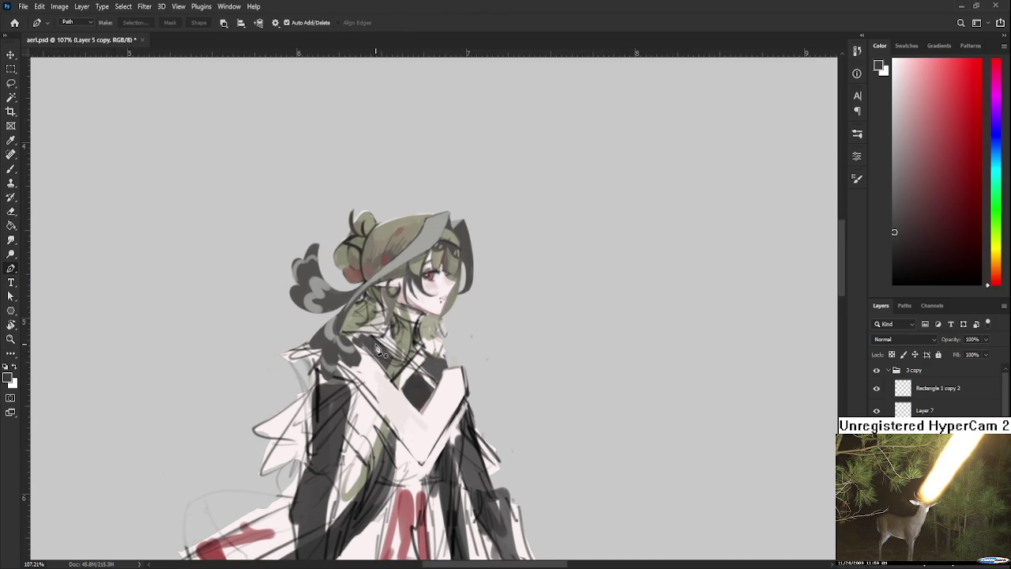
Step: Shrink the brush to about 10 and paint white strap strokes across the collar
key(bracketleft)
key(bracketleft)
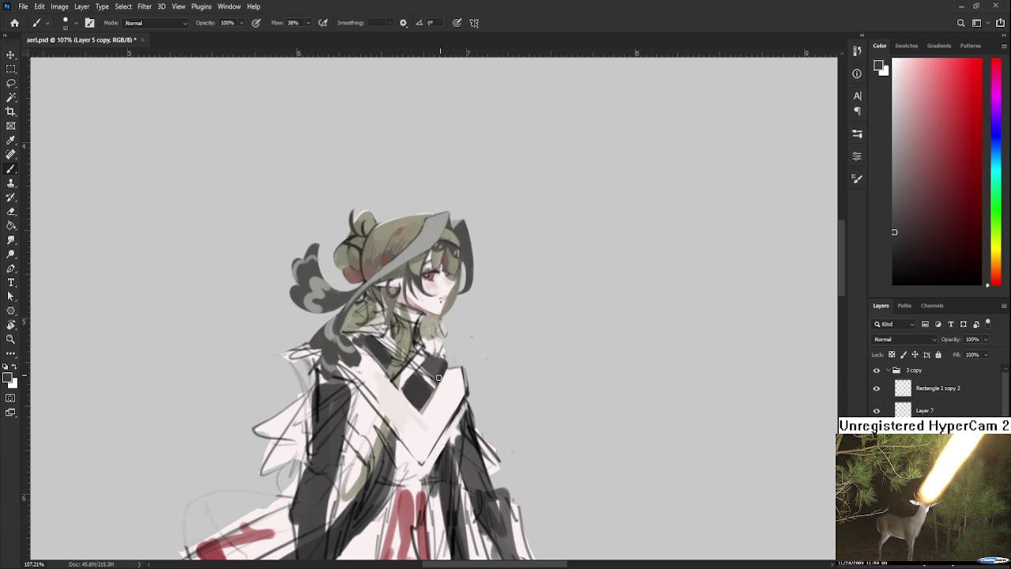
alt+click(406, 368)
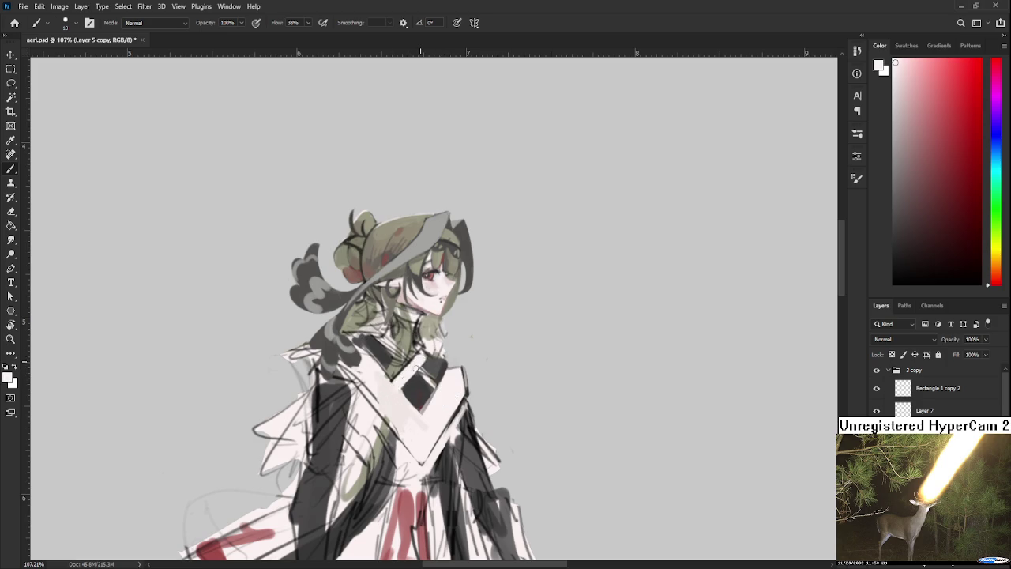
mouse_move(423, 350)
mouse_down()
mouse_move(392, 382)
mouse_move(405, 387)
mouse_up()
scroll(416, 361, right, 1)
Step: Compare the latest white strokes with undo/redo, leaving the stroke over the chest strap removed
key(ctrl+shift+z)
key(ctrl+z)
key(ctrl+shift+z)
key(ctrl+z)
key(ctrl+shift+z)
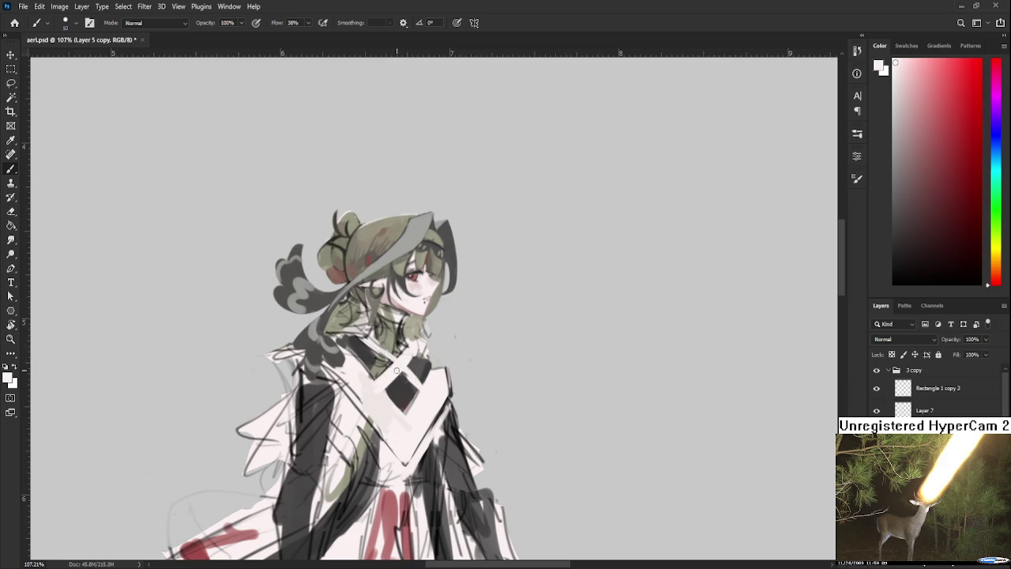
key(ctrl+z)
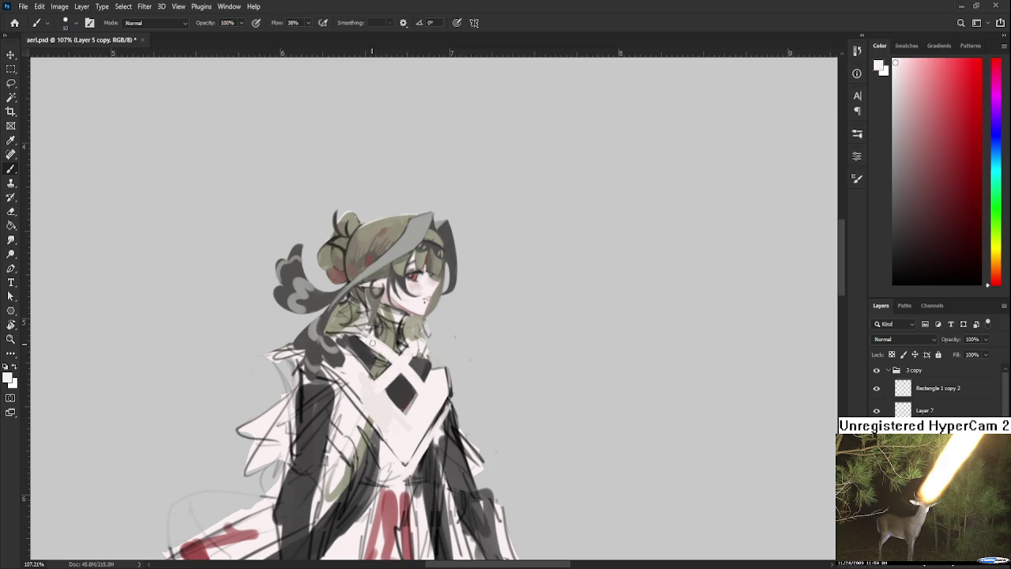
drag(432, 404, 421, 390)
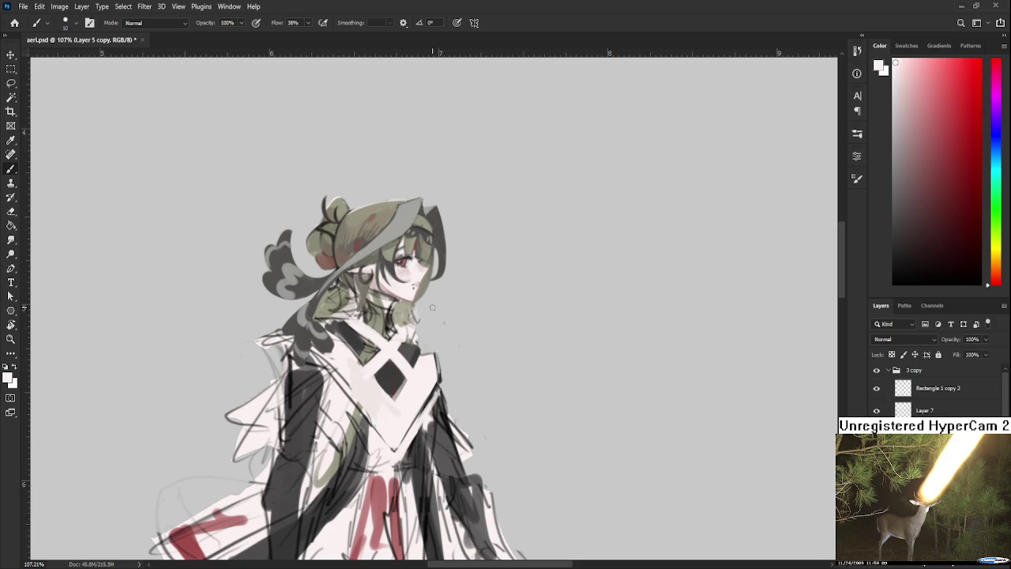
scroll(385, 345, down, 3)
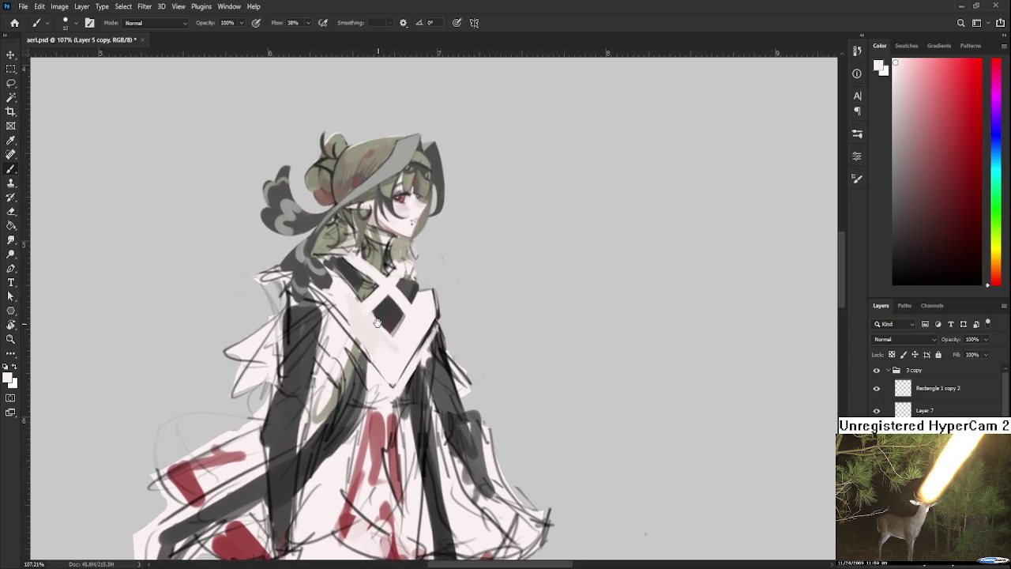
mouse_move(392, 404)
alt+mouse_down()
mouse_move(362, 316)
mouse_move(417, 175)
alt+mouse_up()
Step: Sample red from the skirt and paint a small red gem where the white collar straps cross
scroll(417, 176, down, 8)
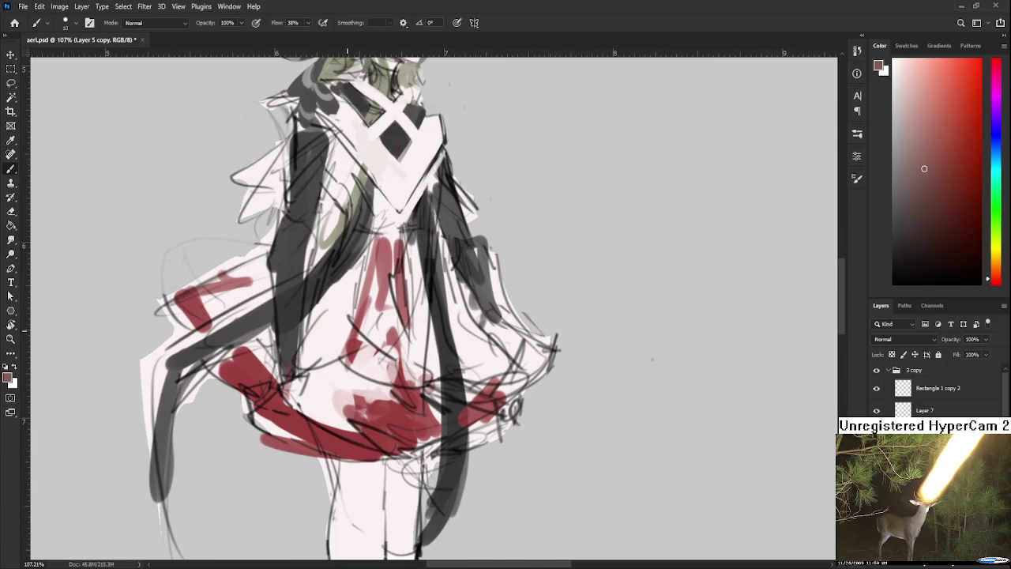
drag(348, 431, 375, 419)
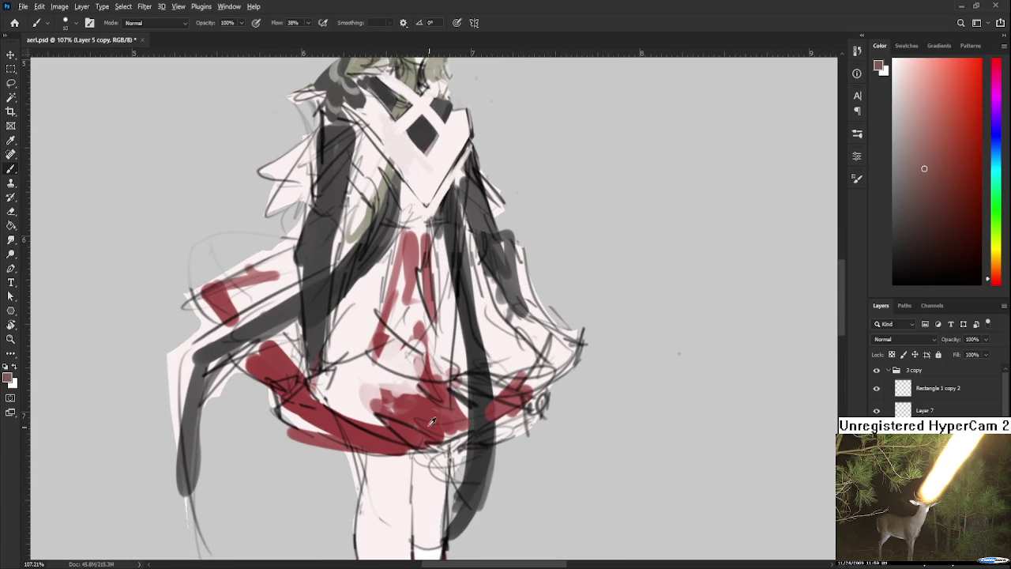
alt+click(428, 396)
scroll(428, 396, up, 4)
scroll(410, 363, up, 4)
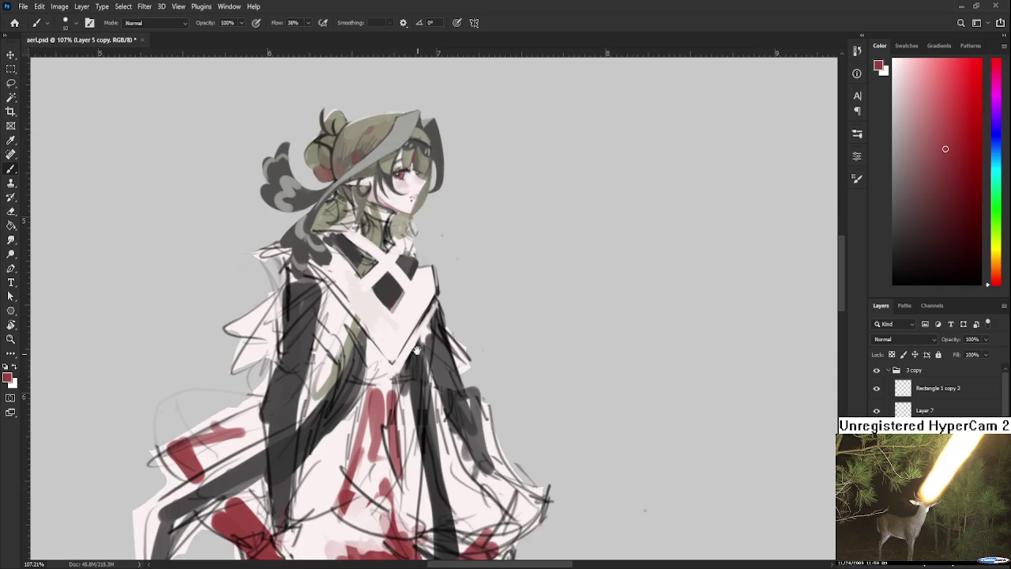
scroll(399, 336, up, 2)
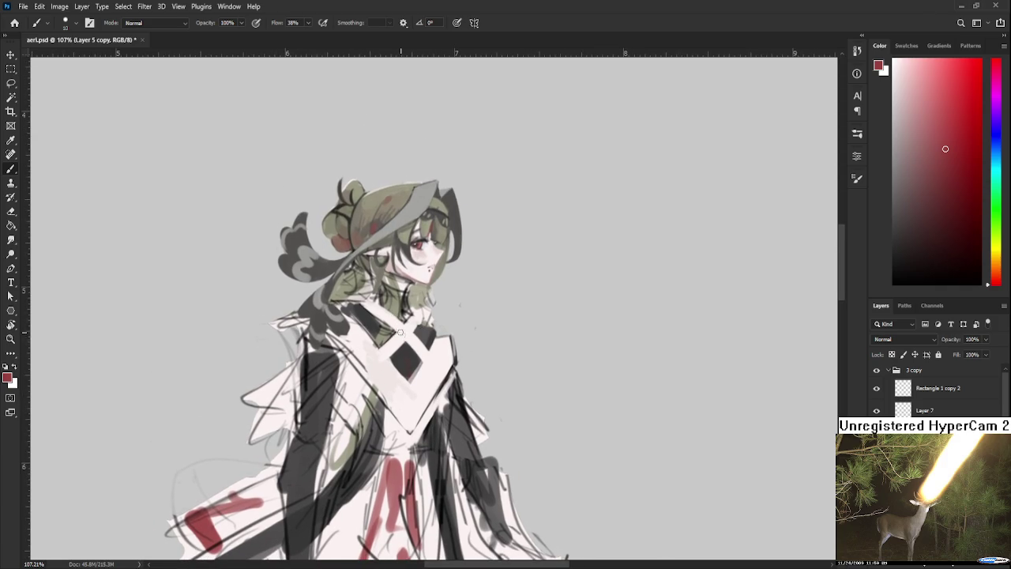
mouse_move(396, 329)
mouse_down()
mouse_move(412, 337)
mouse_move(399, 334)
mouse_up()
key(ctrl+z)
alt+click(403, 334)
alt+click(404, 331)
alt+click(410, 338)
scroll(427, 336, right, 1)
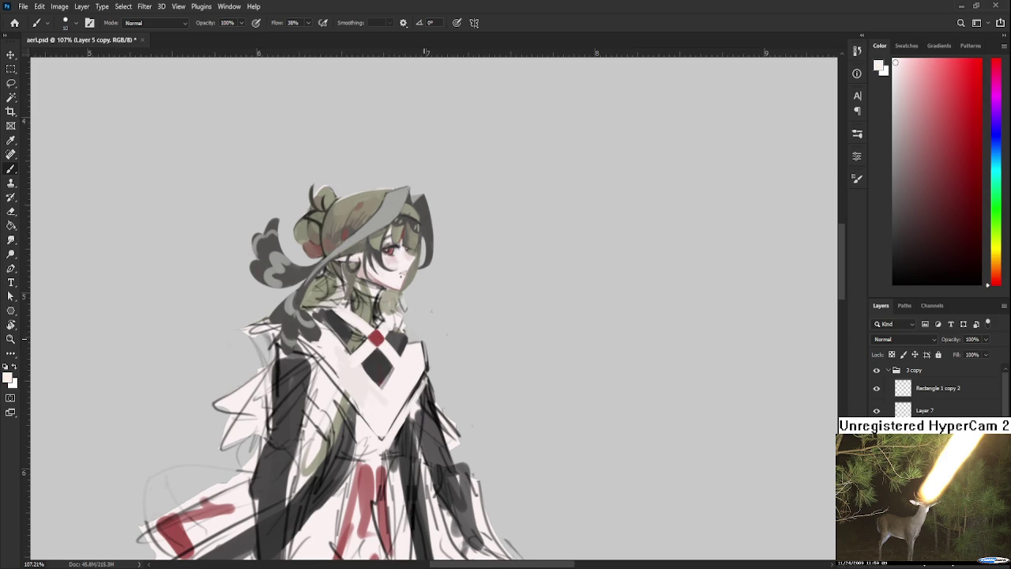
Step: Zoom in on the collar and sample the red and dark grey diamond colours
scroll(408, 390, up, 1)
scroll(380, 371, up, 1)
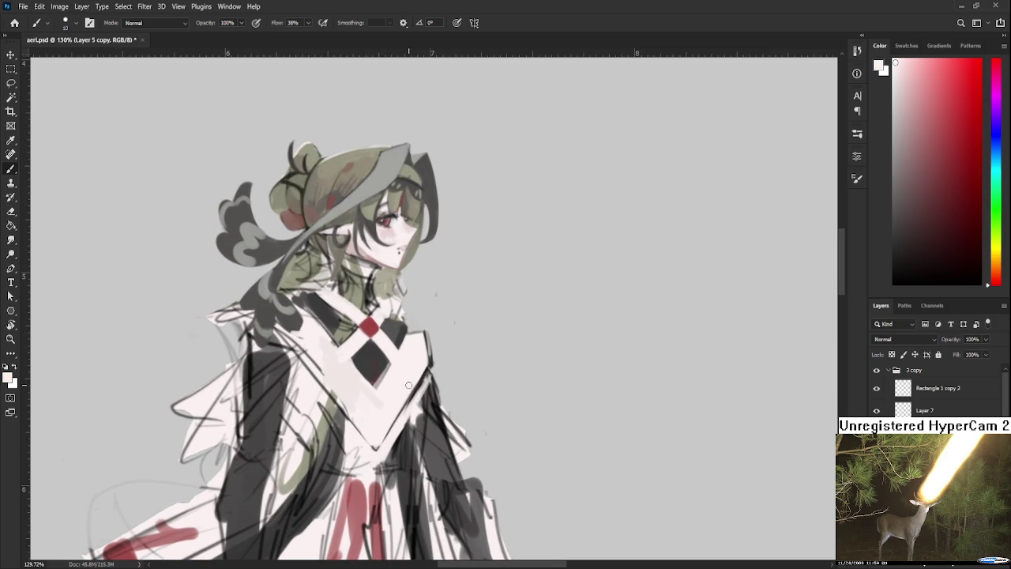
scroll(338, 346, right, 1)
alt+click(351, 332)
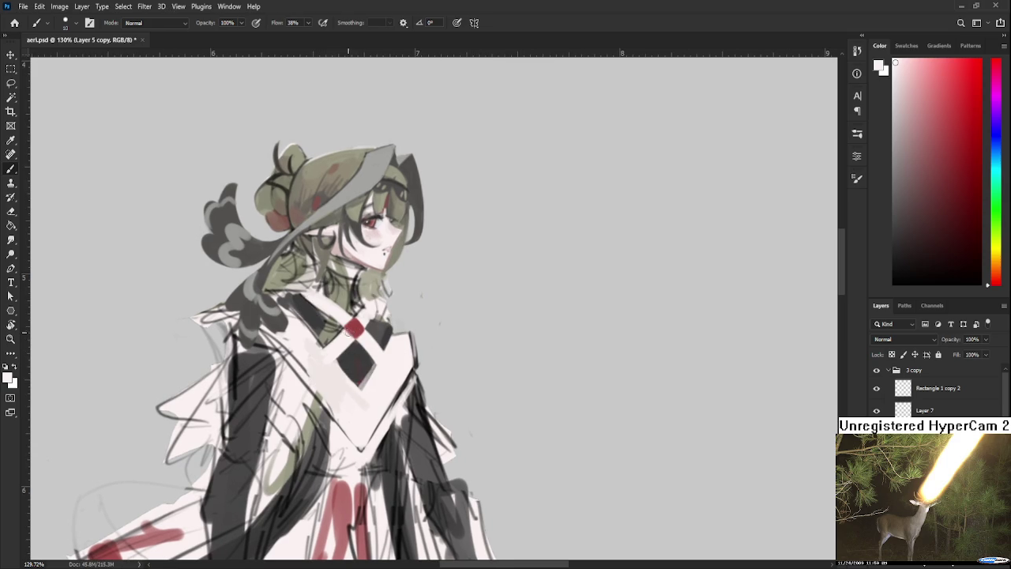
alt+click(355, 333)
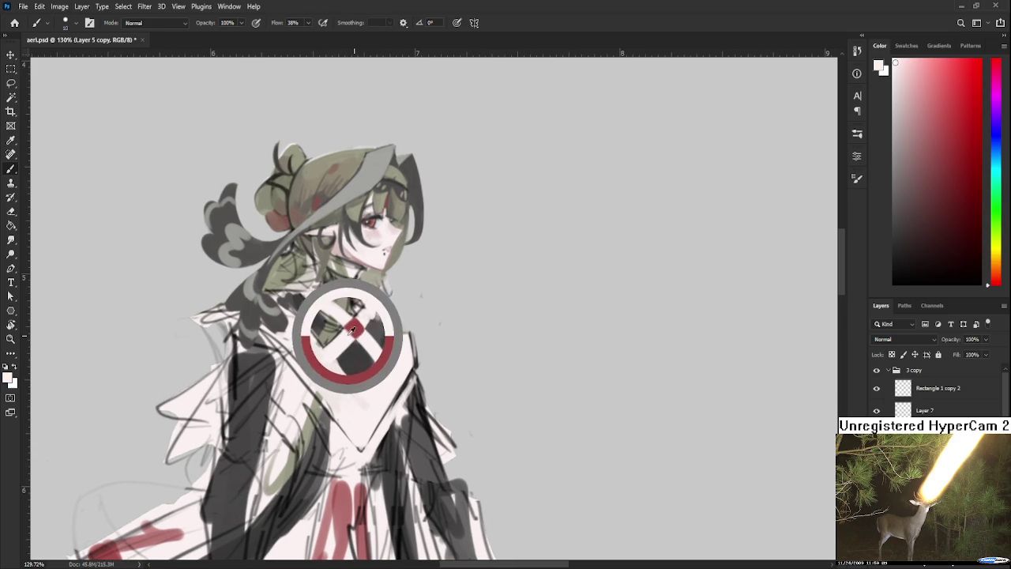
alt+click(357, 327)
drag(356, 317, 361, 361)
alt+click(360, 361)
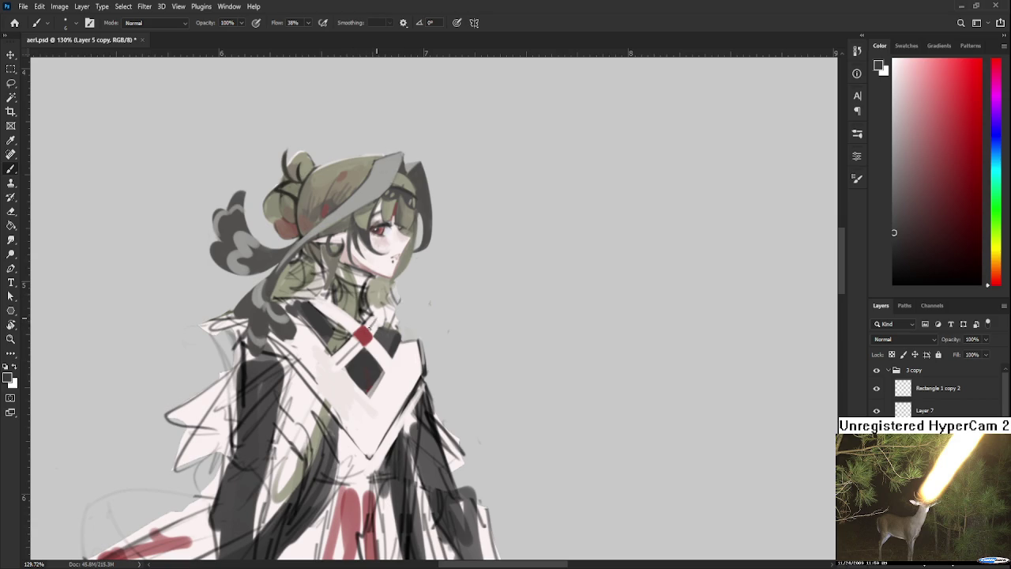
Step: Touch up the diamond edges with white and dark grey sampled from the collar
alt+click(379, 319)
alt+click(378, 321)
alt+click(371, 320)
alt+click(354, 347)
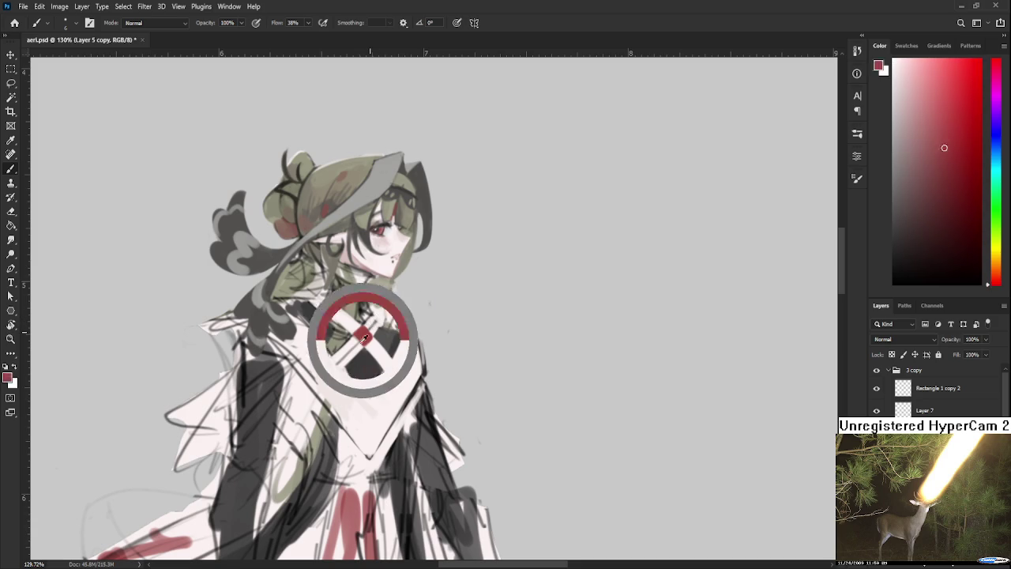
alt+click(339, 363)
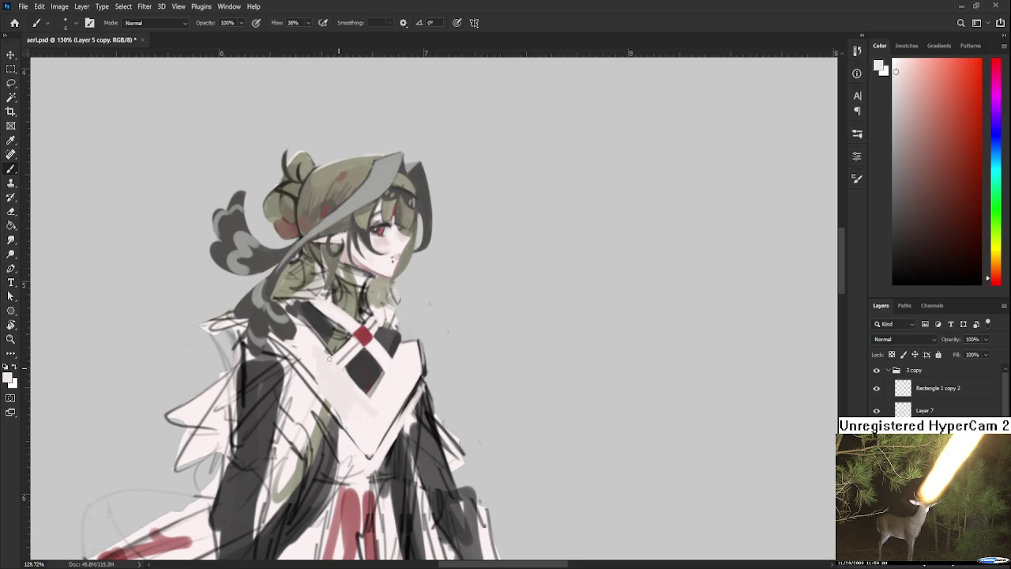
alt+click(365, 391)
alt+click(368, 387)
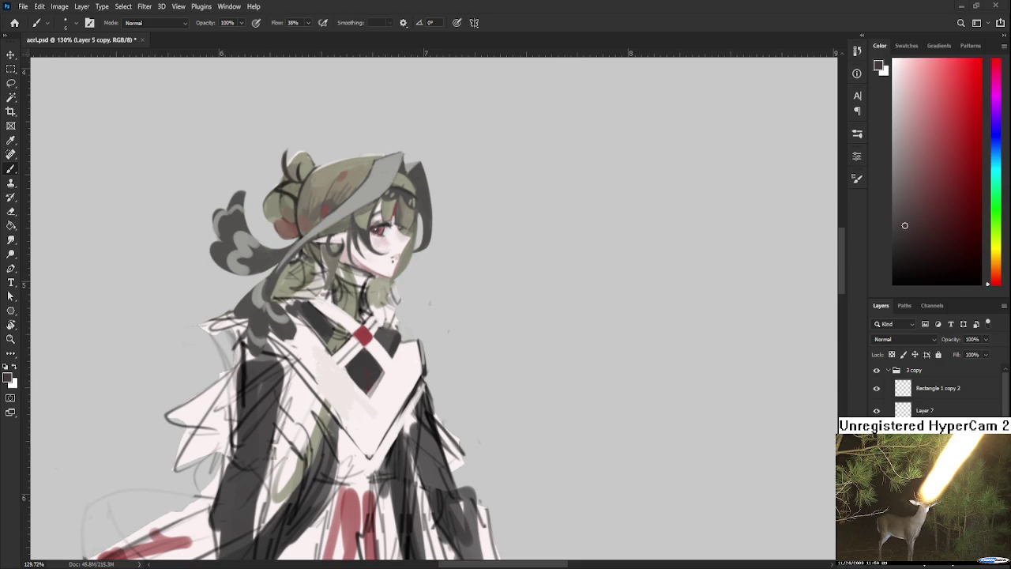
Step: Sample near-white collar tones and rotate the view about 38 degrees counter-clockwise
drag(343, 389, 361, 324)
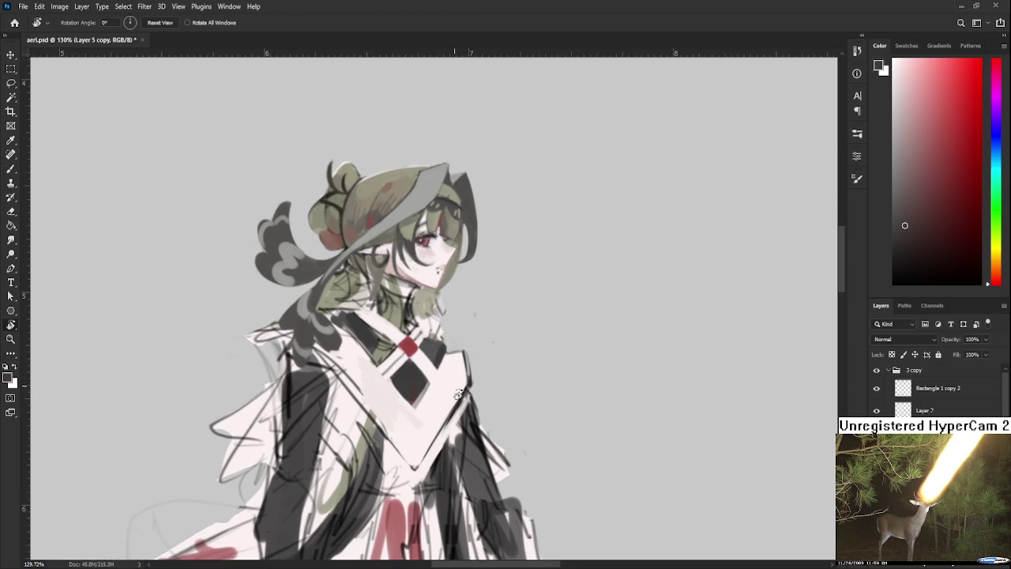
alt+click(380, 353)
alt+click(367, 356)
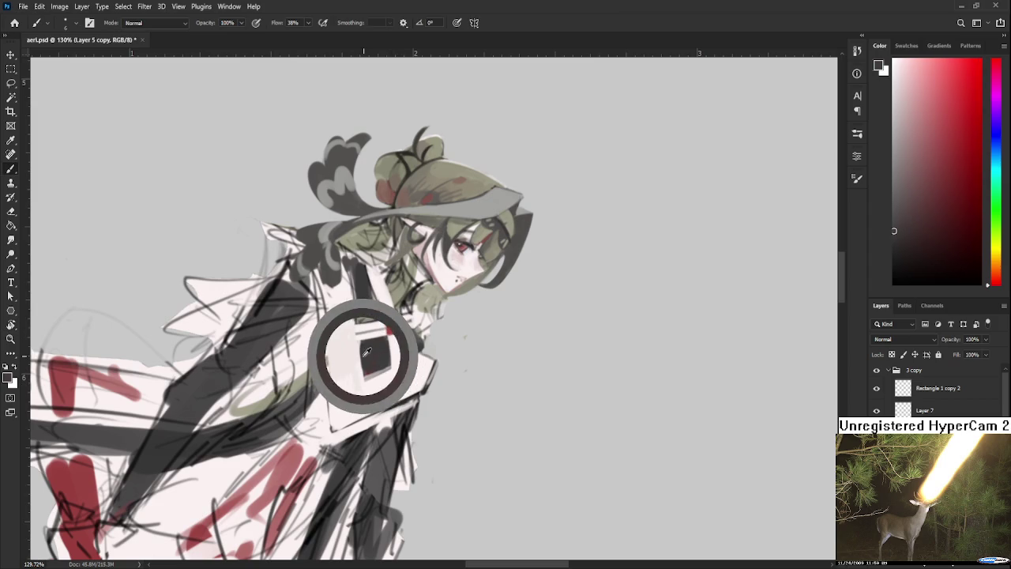
alt+click(355, 353)
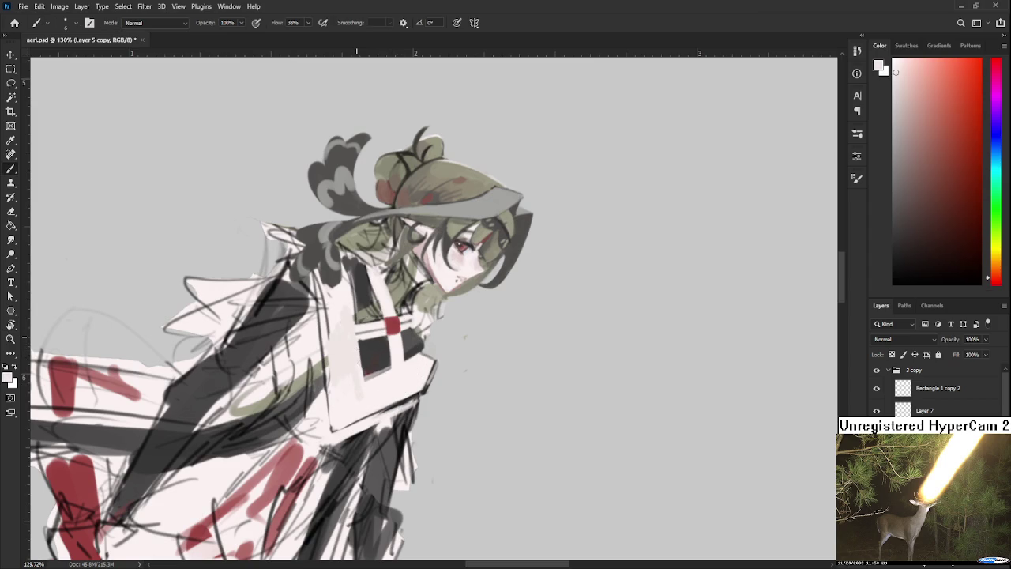
alt+click(360, 339)
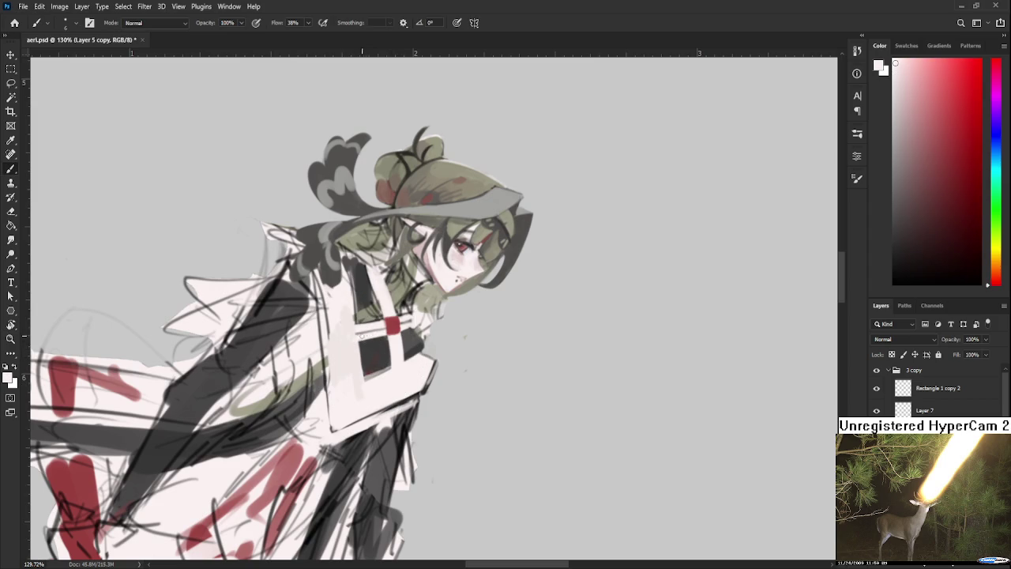
key(r)
drag(357, 340, 391, 379)
scroll(419, 342, down, 3)
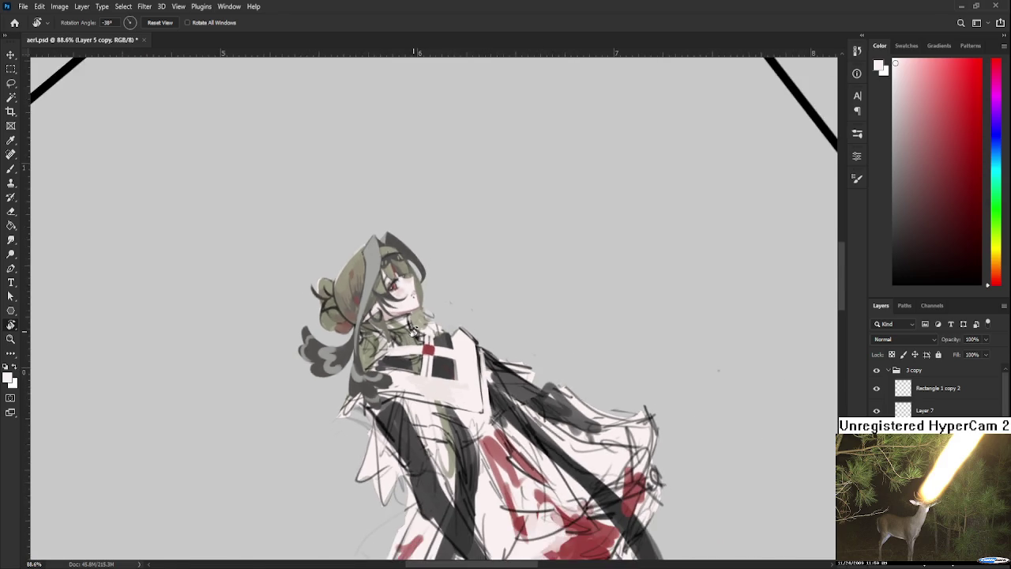
scroll(412, 337, down, 3)
click(474, 326)
Step: In black, sketch the fridge's bottom curve, inner cup and compartment outline, undoing misplaced lines
mouse_move(474, 326)
mouse_down()
mouse_move(458, 343)
mouse_move(387, 309)
mouse_move(537, 324)
mouse_up()
key(d)
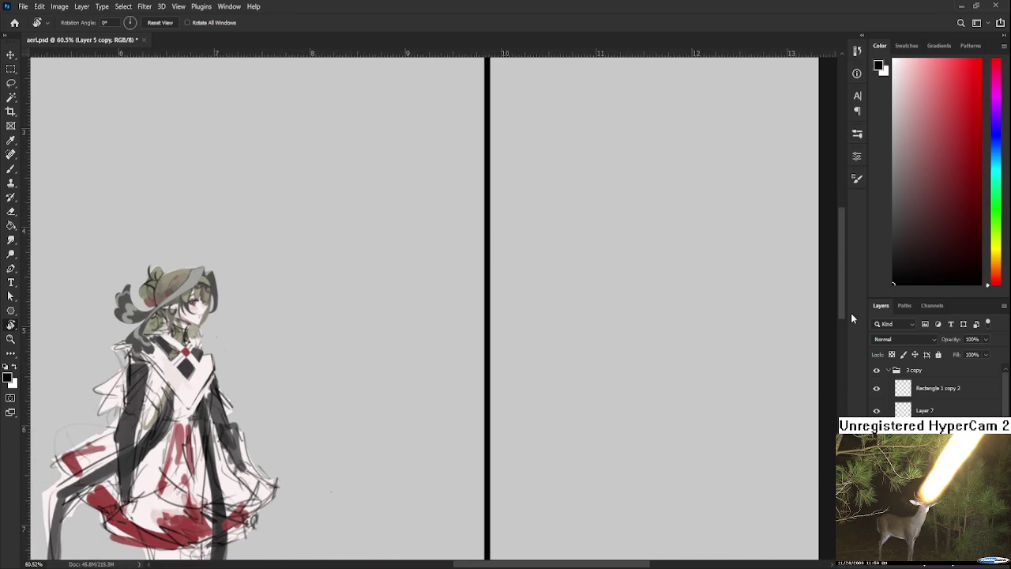
key(b)
scroll(415, 334, left, 2)
mouse_move(413, 369)
mouse_down()
mouse_move(412, 265)
mouse_move(476, 365)
mouse_move(425, 318)
mouse_move(419, 365)
mouse_up()
key(ctrl+z)
mouse_move(420, 313)
mouse_down()
mouse_move(472, 316)
mouse_move(472, 360)
mouse_up()
mouse_move(429, 332)
mouse_down()
mouse_move(431, 321)
mouse_move(463, 325)
mouse_move(439, 335)
mouse_move(449, 343)
mouse_up()
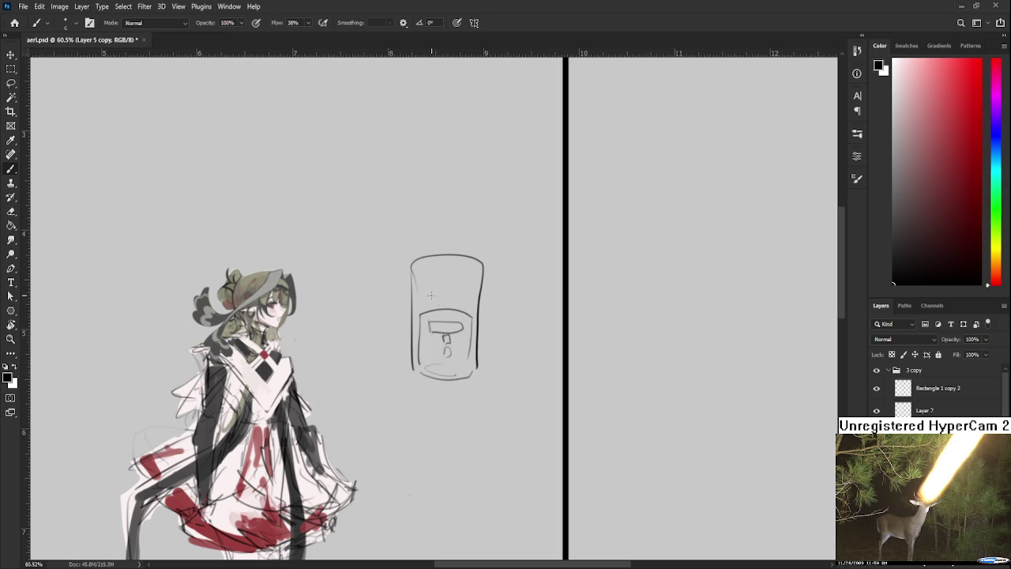
key(ctrl+z)
mouse_move(423, 268)
mouse_down()
mouse_move(420, 306)
mouse_move(471, 270)
mouse_move(469, 306)
mouse_move(428, 291)
mouse_move(463, 301)
mouse_move(452, 298)
mouse_move(464, 292)
mouse_up()
key(ctrl+z)
key(ctrl+z)
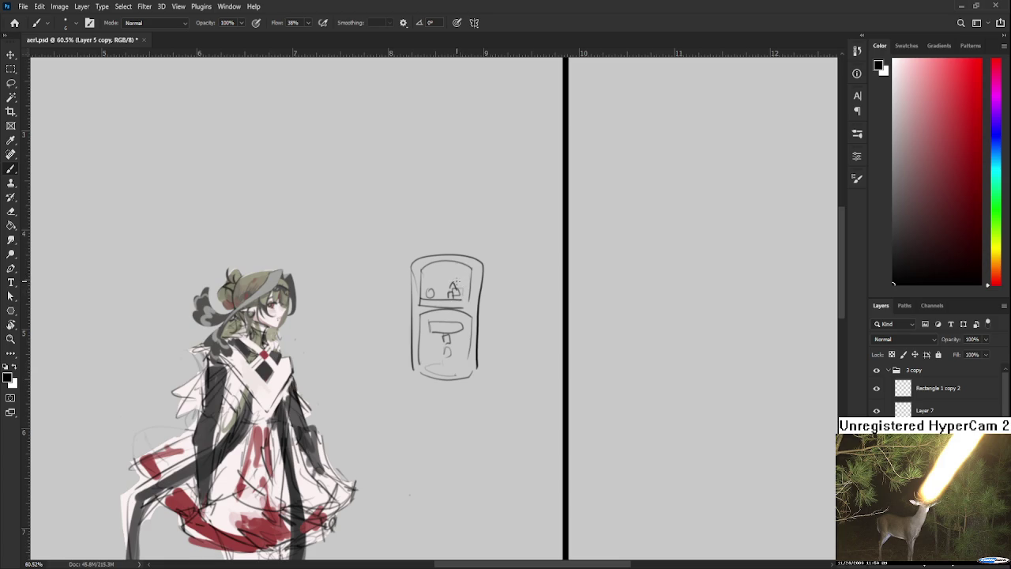
Step: Tilt the canvas to draw at an angle, then add a small round knob to the fridge door
key(r)
mouse_move(446, 303)
mouse_down()
mouse_move(451, 362)
mouse_move(465, 362)
mouse_up()
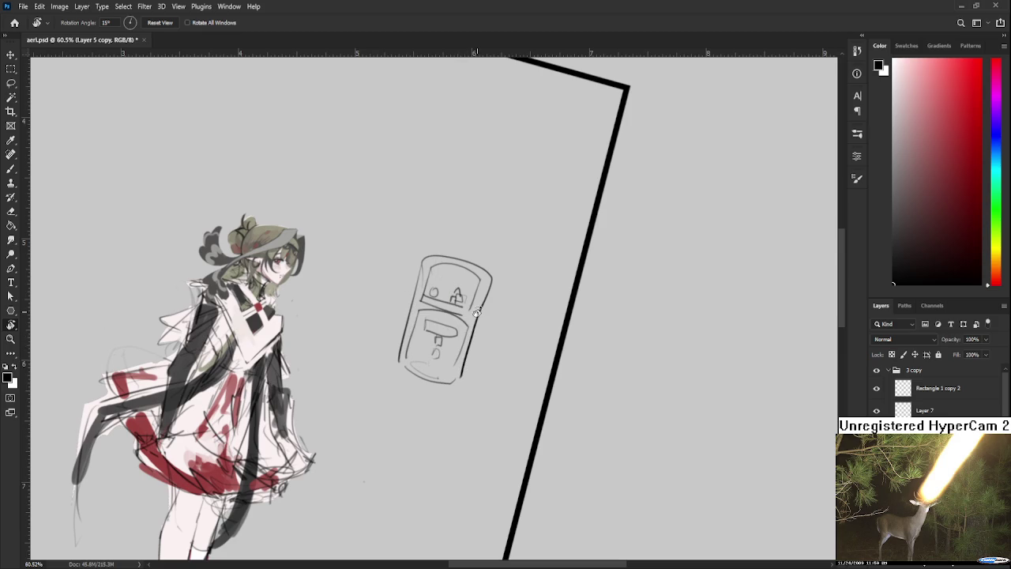
drag(458, 416, 479, 419)
mouse_move(497, 273)
mouse_down()
mouse_move(464, 301)
mouse_move(472, 310)
mouse_up()
key(b)
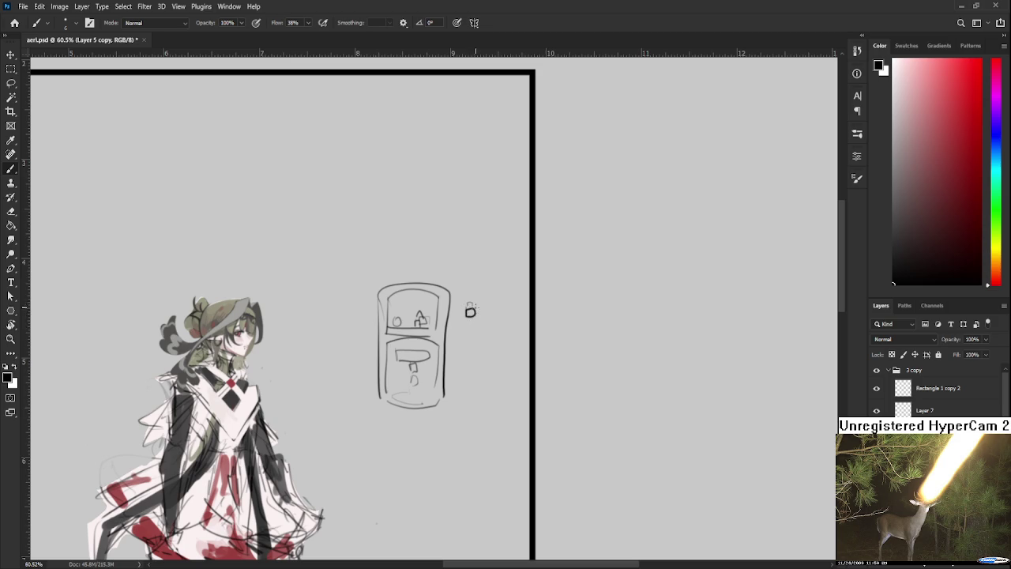
key(e)
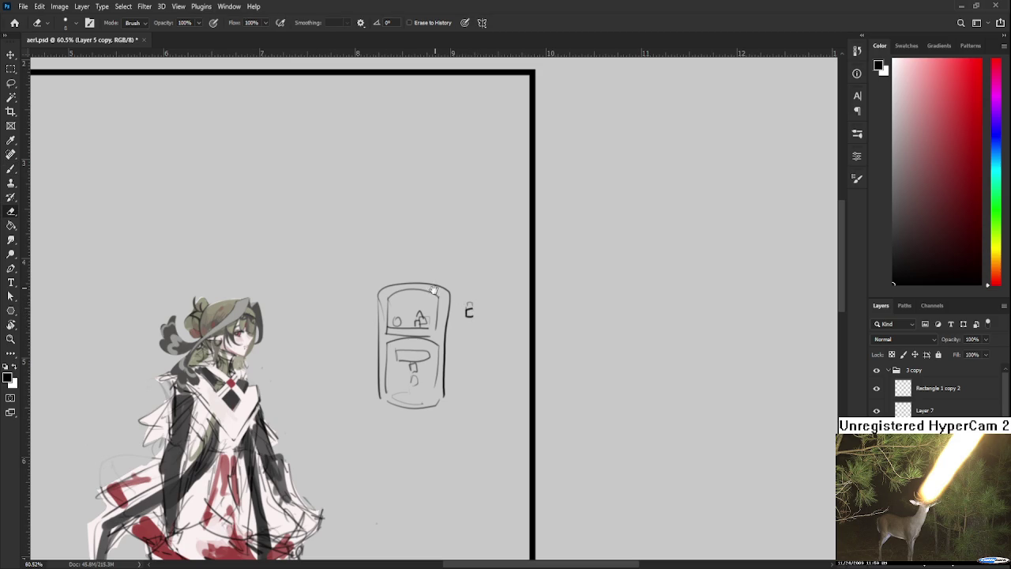
key(b)
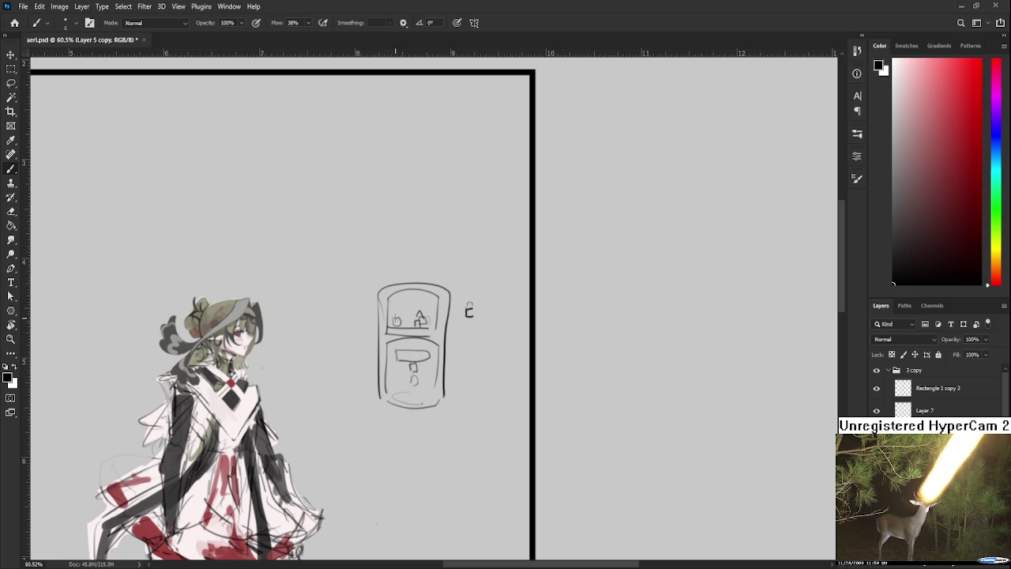
drag(397, 320, 402, 322)
Step: Reframe the view around the character and lasso the whole fridge sketch
drag(341, 337, 330, 313)
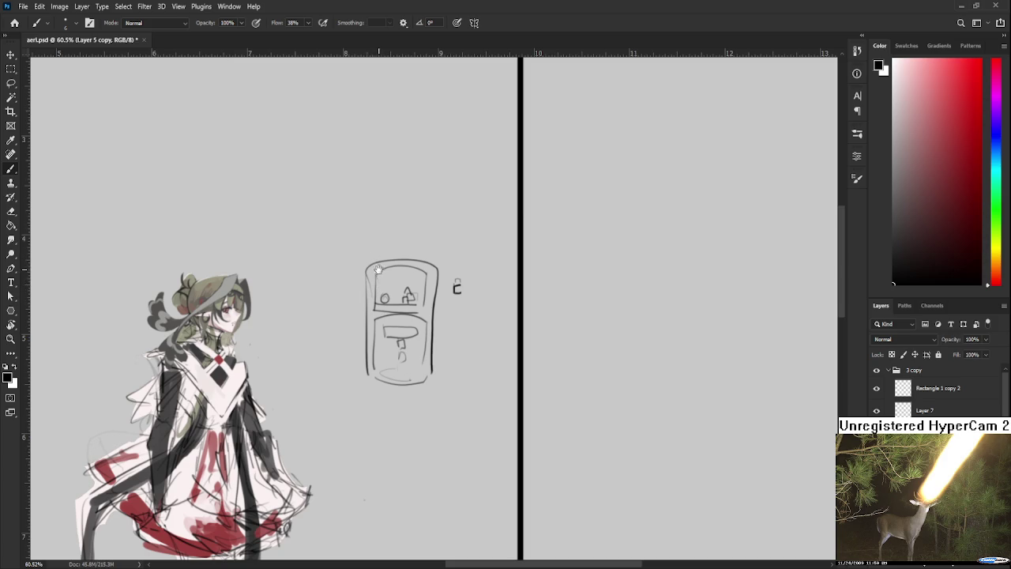
drag(377, 269, 489, 276)
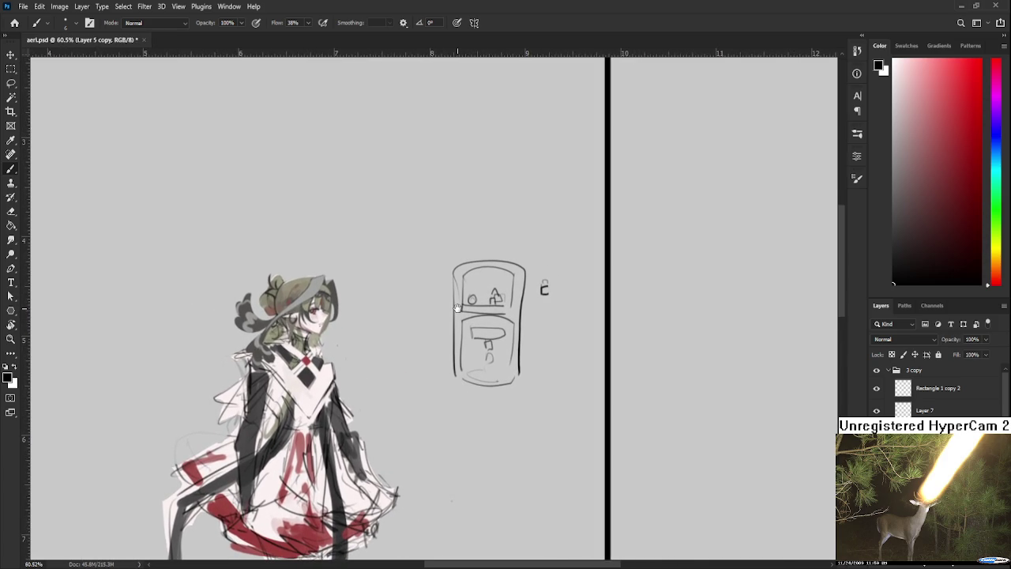
drag(456, 306, 495, 311)
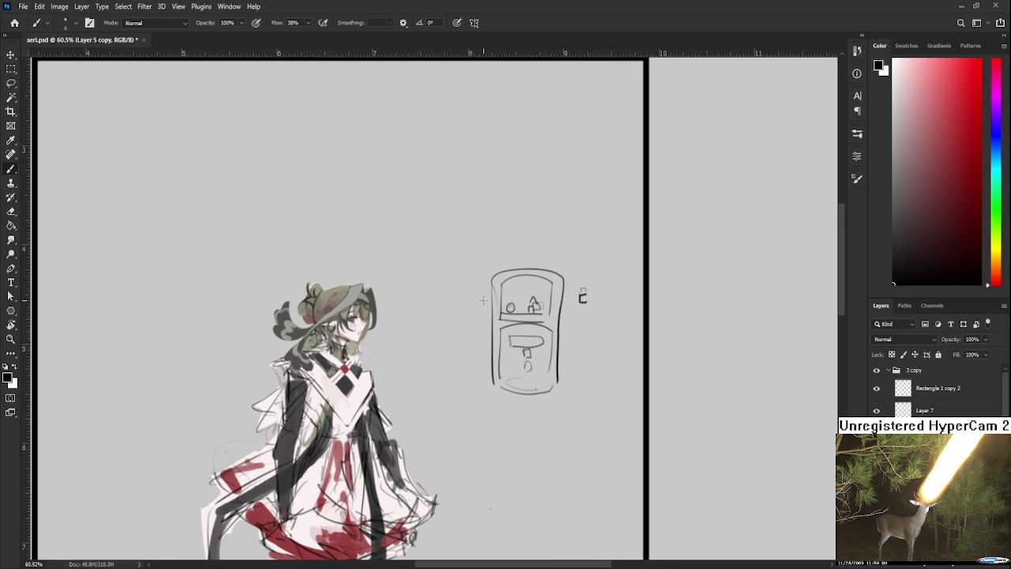
scroll(483, 299, down, 3)
scroll(484, 299, up, 2)
scroll(479, 300, up, 1)
scroll(474, 301, up, 1)
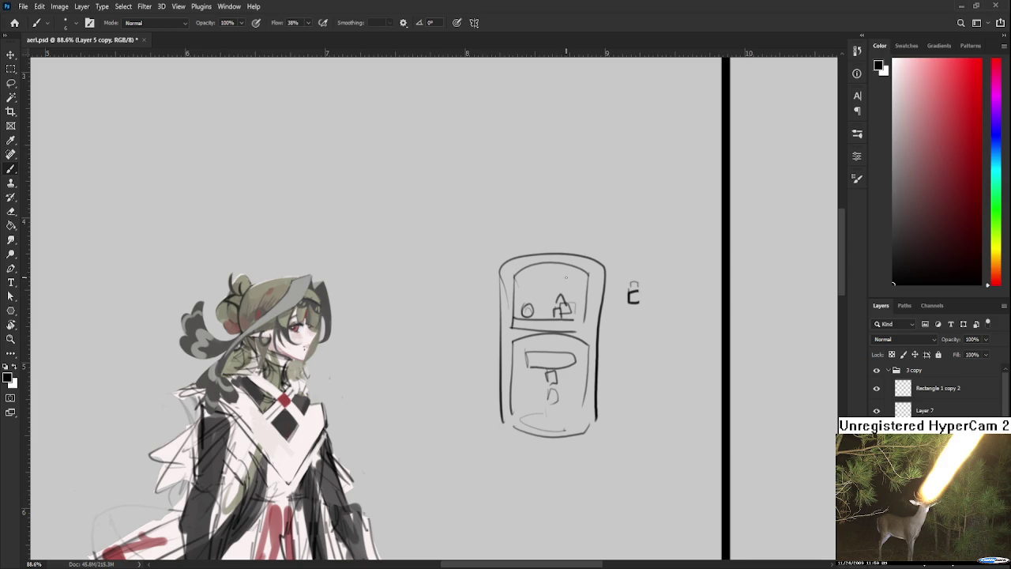
scroll(562, 278, down, 1)
scroll(545, 278, down, 1)
scroll(522, 278, down, 1)
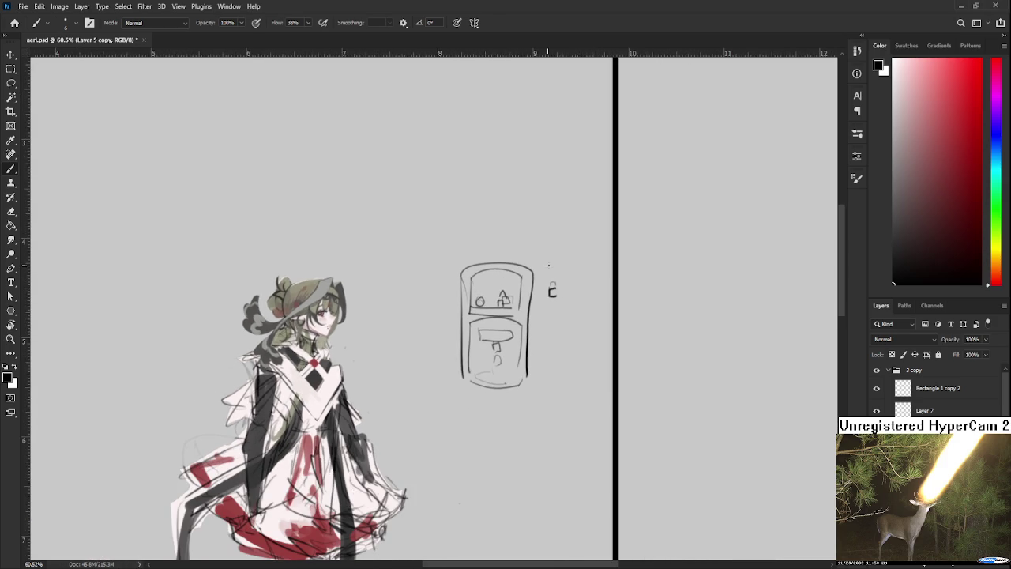
key(l)
mouse_move(588, 415)
mouse_down()
mouse_move(419, 214)
mouse_move(591, 417)
mouse_up()
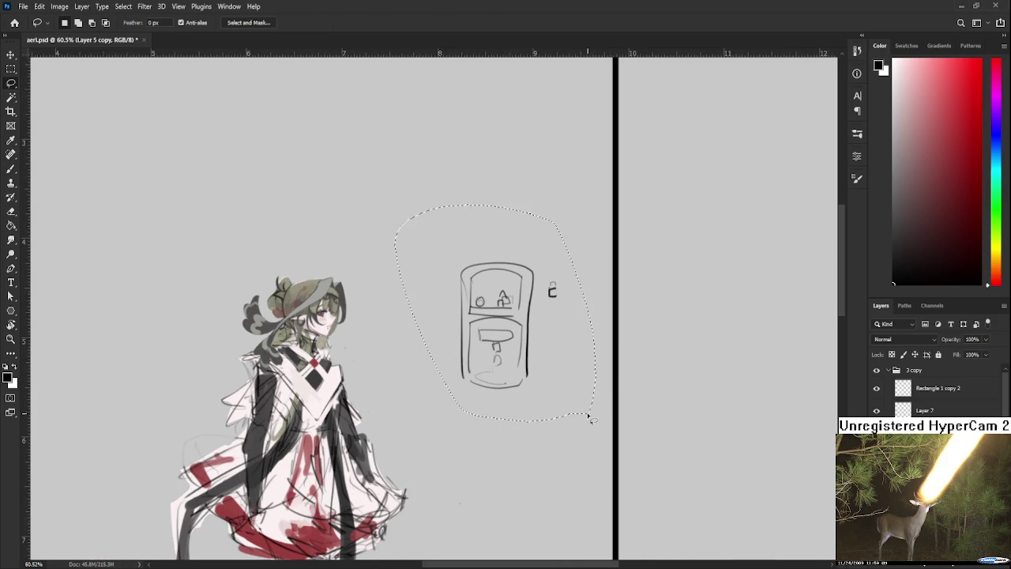
Step: Delete the lassoed fridge sketch, deselect, and pan to the empty area beside the character
key(Delete)
key(ctrl+d)
scroll(474, 327, down, 1)
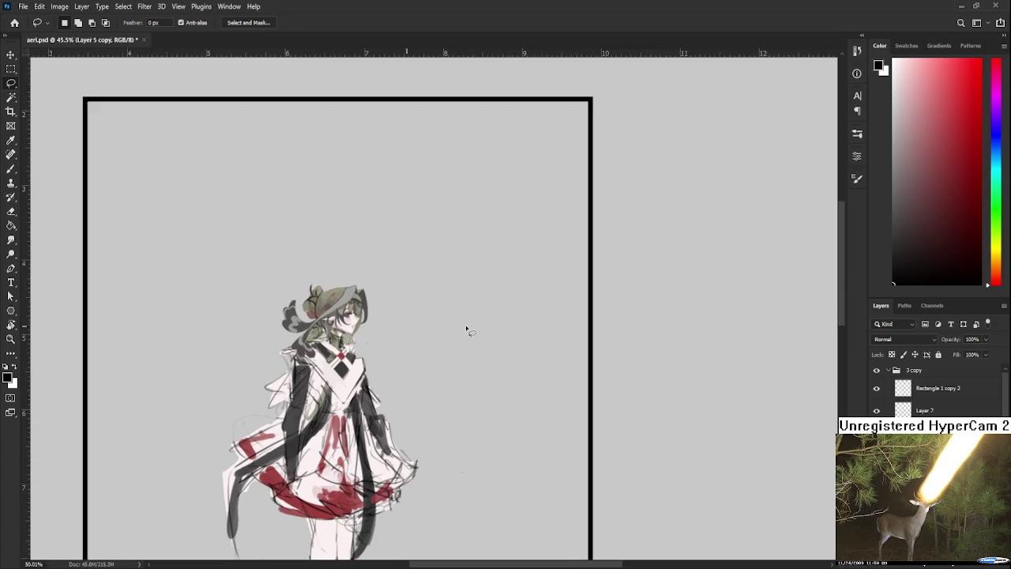
scroll(466, 329, up, 1)
mouse_move(422, 309)
mouse_down()
mouse_move(403, 303)
mouse_move(405, 294)
mouse_move(404, 346)
mouse_up()
Step: Brush a new rectangular box outline, redrawing the top edge and reinforcing both sides
key(b)
mouse_move(404, 282)
mouse_down()
mouse_move(502, 282)
mouse_move(434, 282)
mouse_move(495, 346)
mouse_up()
key(ctrl+z)
drag(403, 348, 491, 346)
key(ctrl+z)
drag(405, 283, 401, 344)
drag(497, 284, 492, 342)
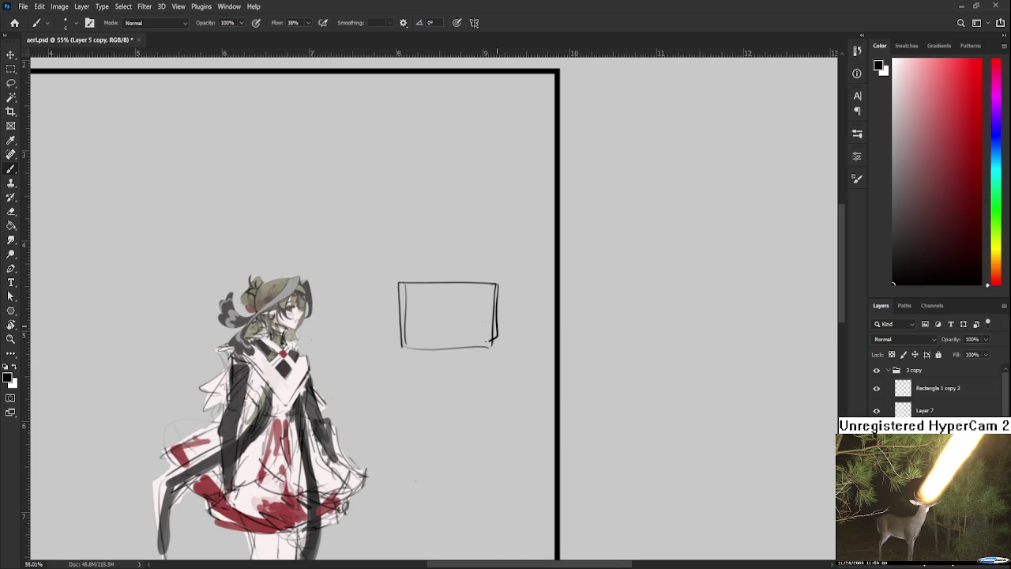
drag(419, 285, 420, 337)
key(ctrl+z)
drag(434, 294, 421, 337)
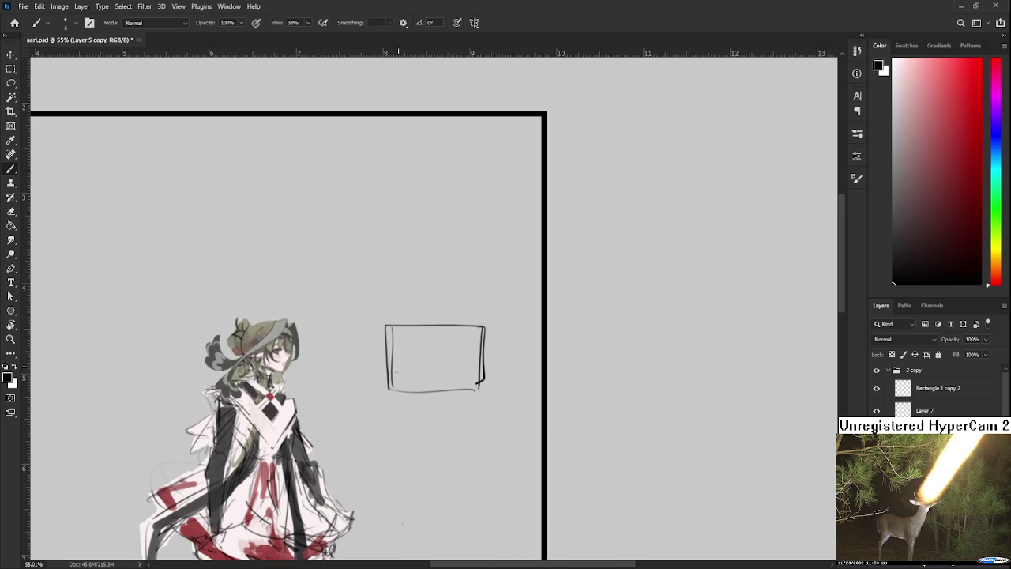
Step: Add a small triangle mark inside the box, undoing the square and L-shaped trial strokes
key(ctrl+z)
scroll(425, 327, up, 1)
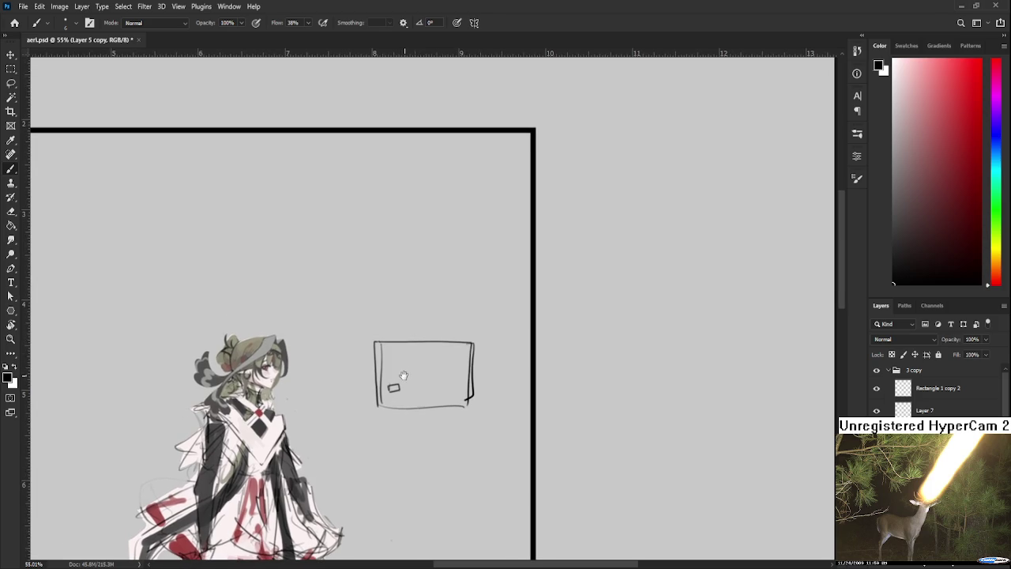
drag(403, 376, 400, 358)
key(e)
key(b)
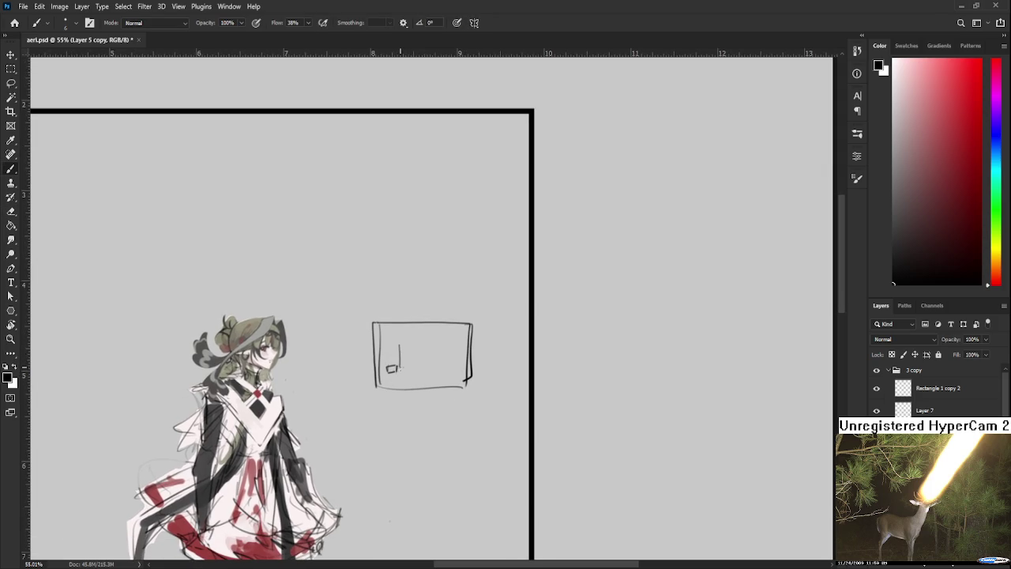
drag(400, 369, 407, 342)
key(ctrl+z)
drag(415, 331, 417, 338)
key(e)
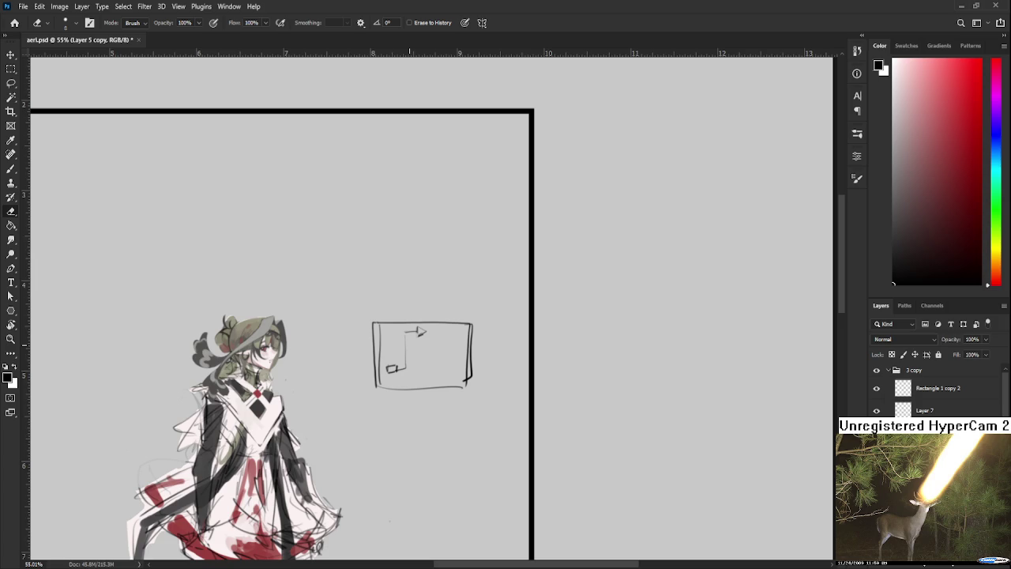
scroll(466, 304, down, 3)
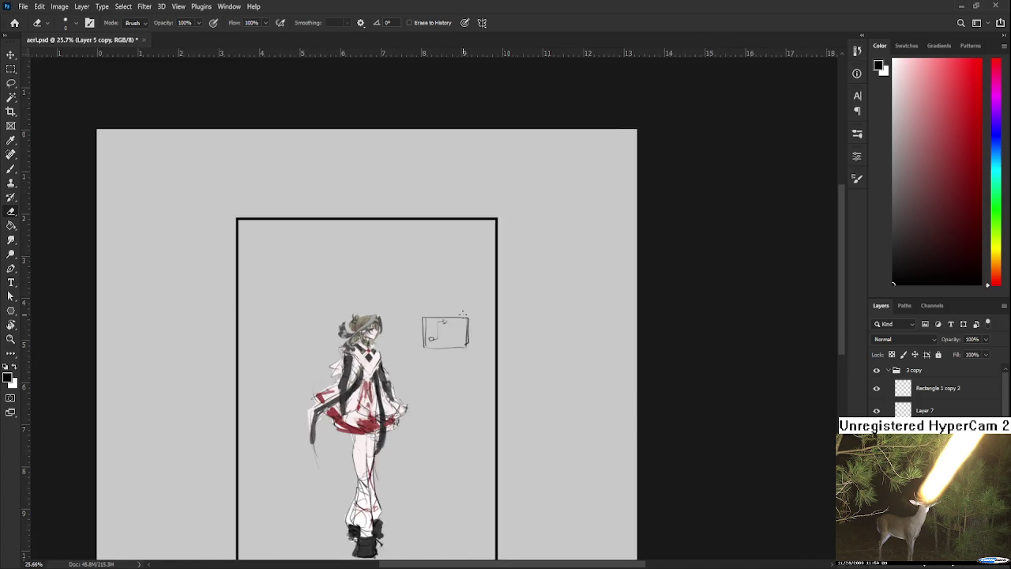
Step: Lasso and delete the box sketch, deselect, and zoom in toward the character
scroll(459, 299, up, 2)
key(l)
drag(442, 418, 466, 422)
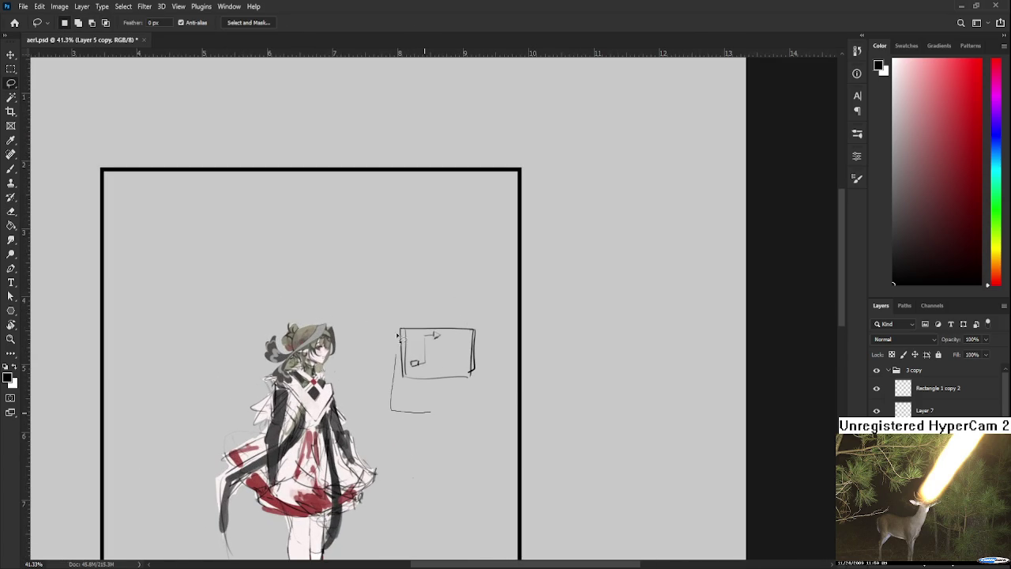
key(Delete)
key(ctrl+d)
scroll(375, 355, up, 2)
scroll(370, 355, up, 2)
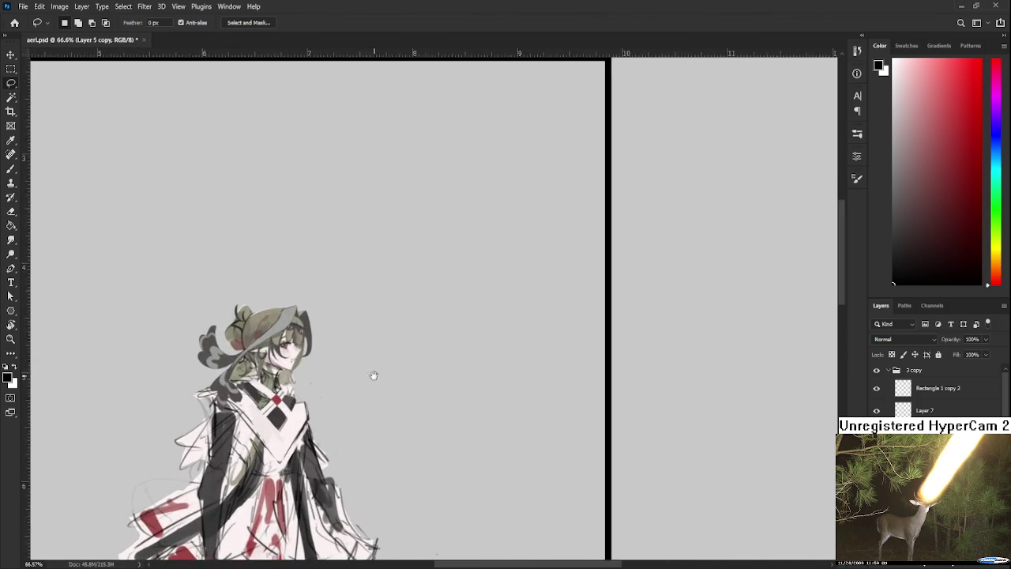
scroll(431, 411, up, 2)
scroll(429, 402, up, 1)
scroll(395, 387, down, 1)
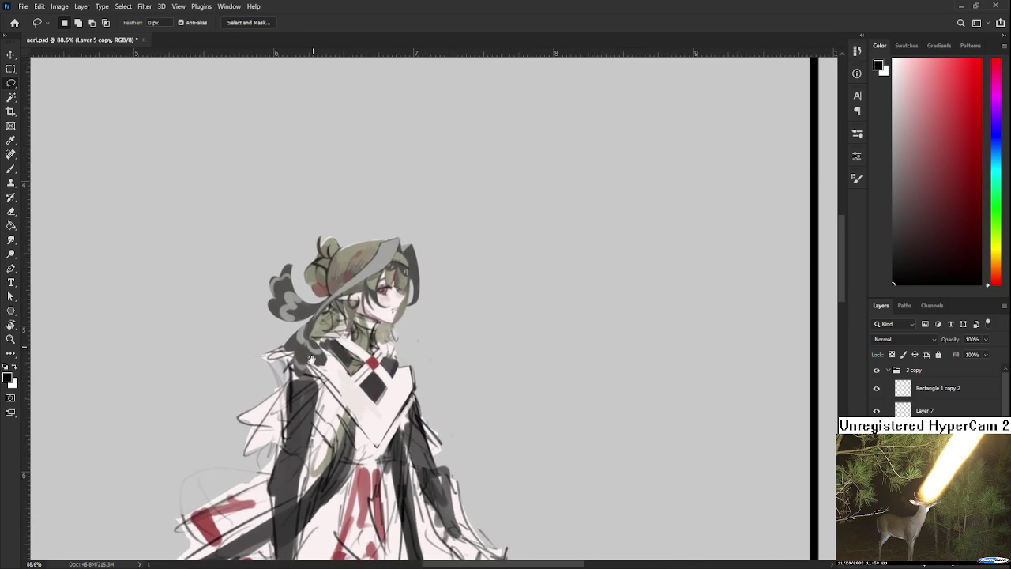
scroll(352, 373, up, 1)
Step: Sample the collar's dark grey, red and white as brush colours
key(b)
key(x)
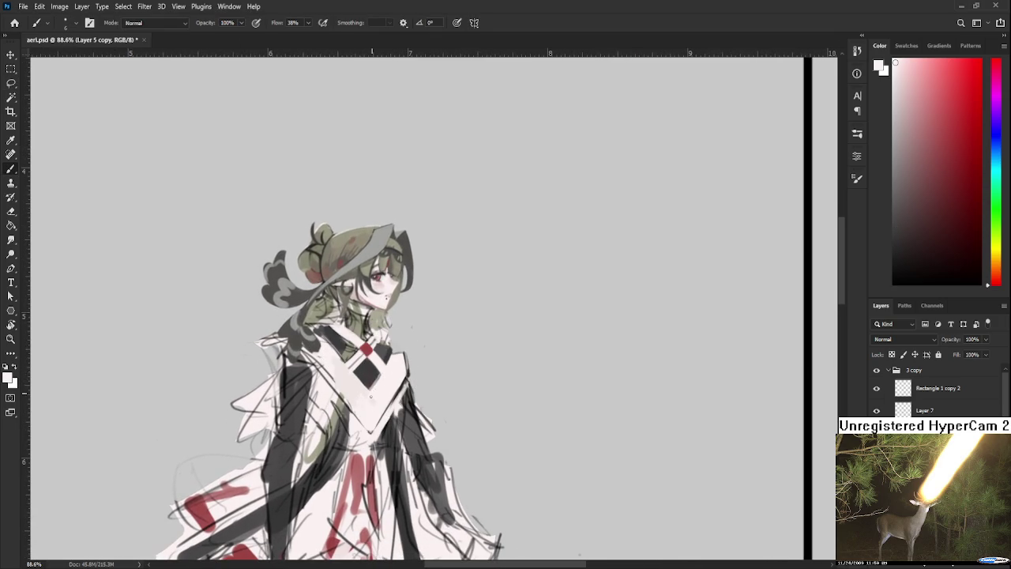
alt+click(376, 381)
drag(367, 379, 351, 413)
alt+click(357, 384)
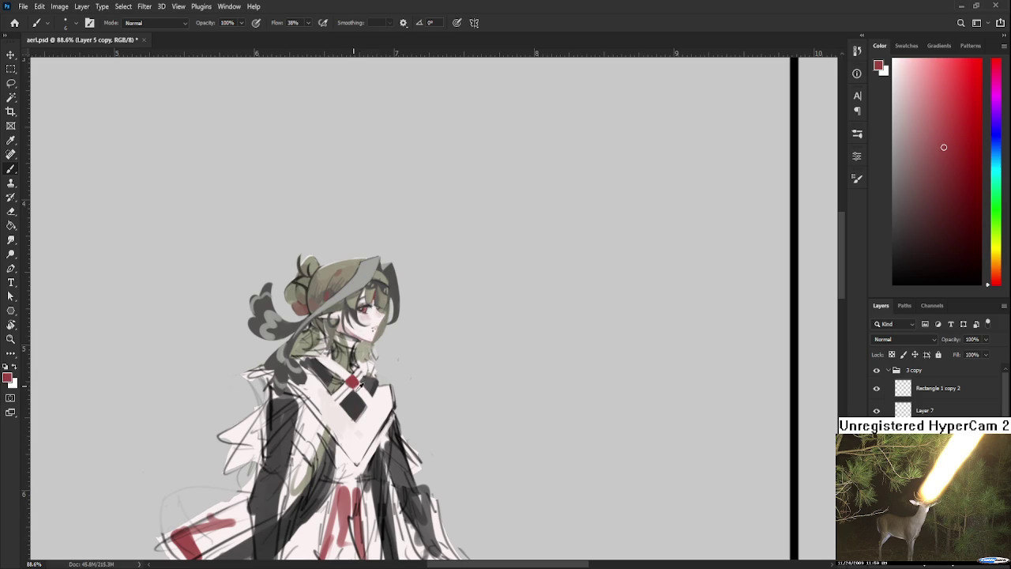
alt+click(359, 382)
alt+click(363, 379)
alt+click(363, 381)
Step: Tilt the canvas about 22 degrees, sample collar white, then rotate the figure back upright
key(r)
mouse_move(363, 381)
mouse_down()
mouse_move(381, 366)
mouse_move(363, 375)
mouse_up()
key(b)
alt+click(353, 383)
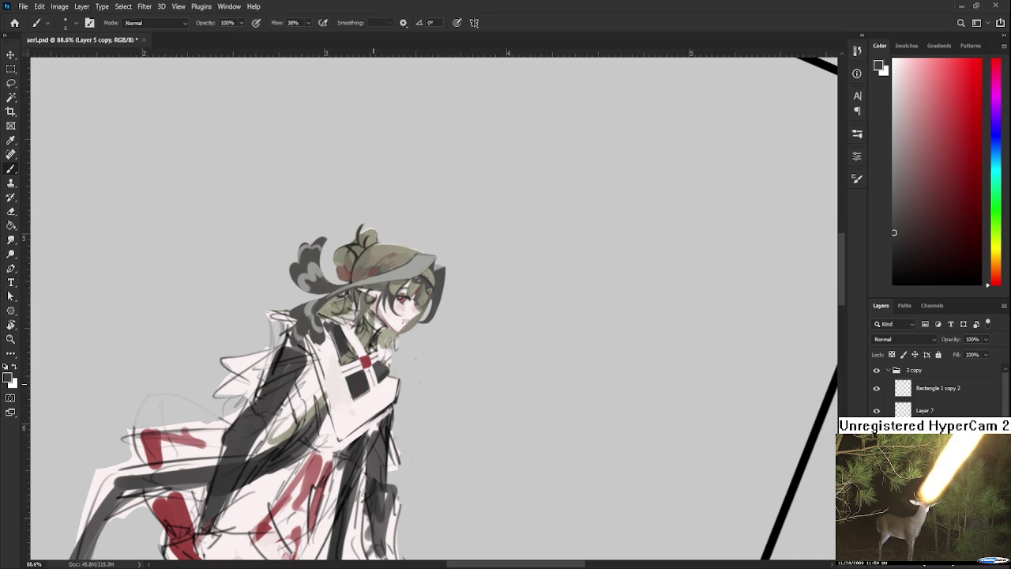
drag(369, 359, 353, 395)
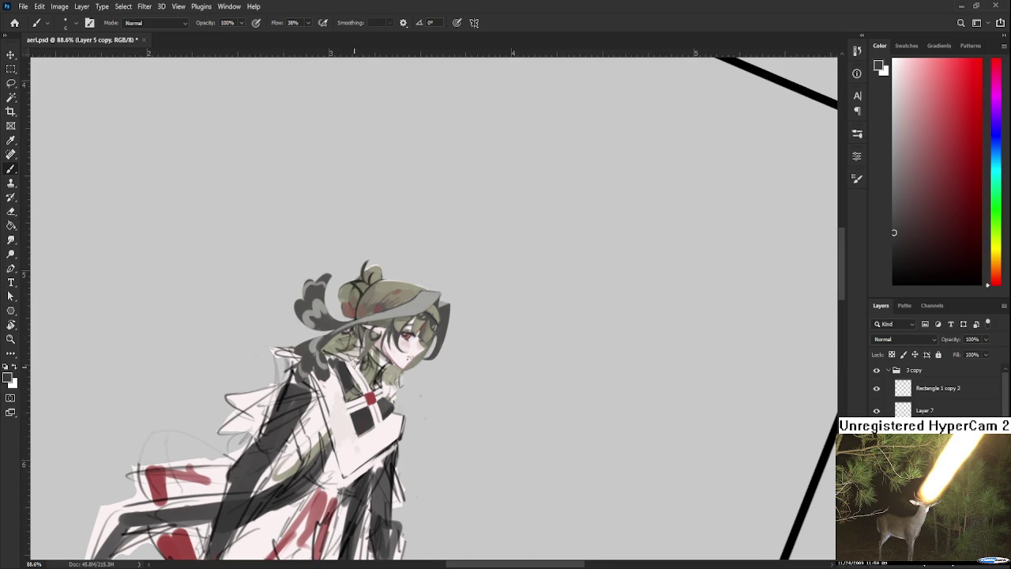
key(r)
mouse_move(371, 363)
mouse_down()
mouse_move(411, 372)
mouse_move(416, 350)
mouse_up()
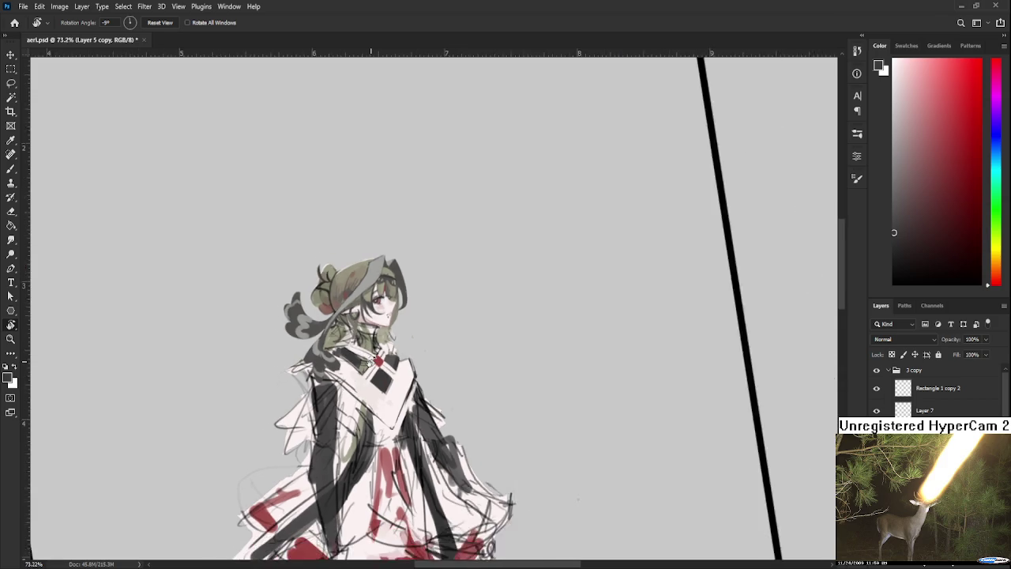
Step: Zoom in, tilt the canvas, and sample dark grey and white from the collar
scroll(417, 350, up, 2)
scroll(418, 363, up, 2)
drag(421, 381, 329, 364)
key(b)
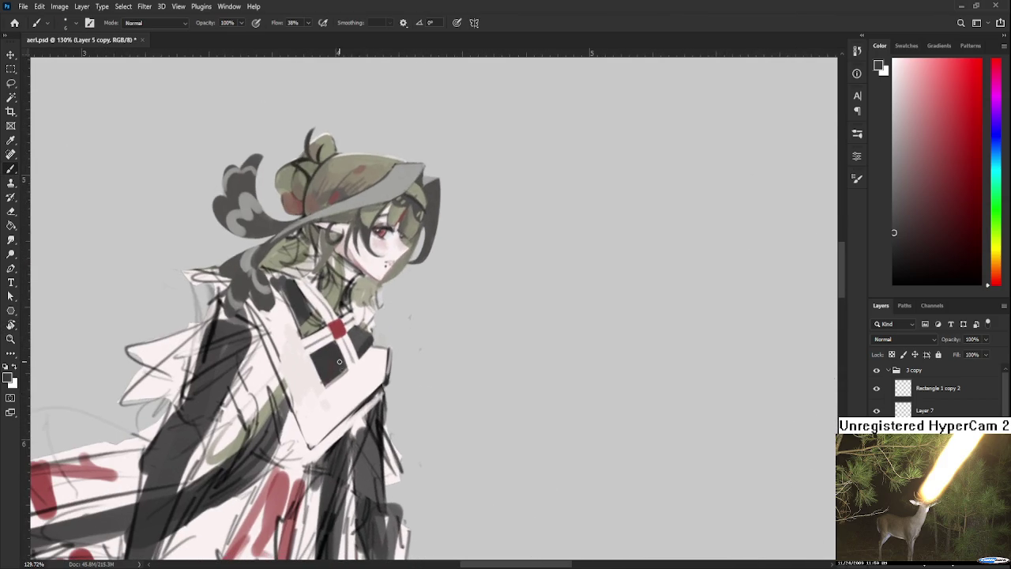
key(x)
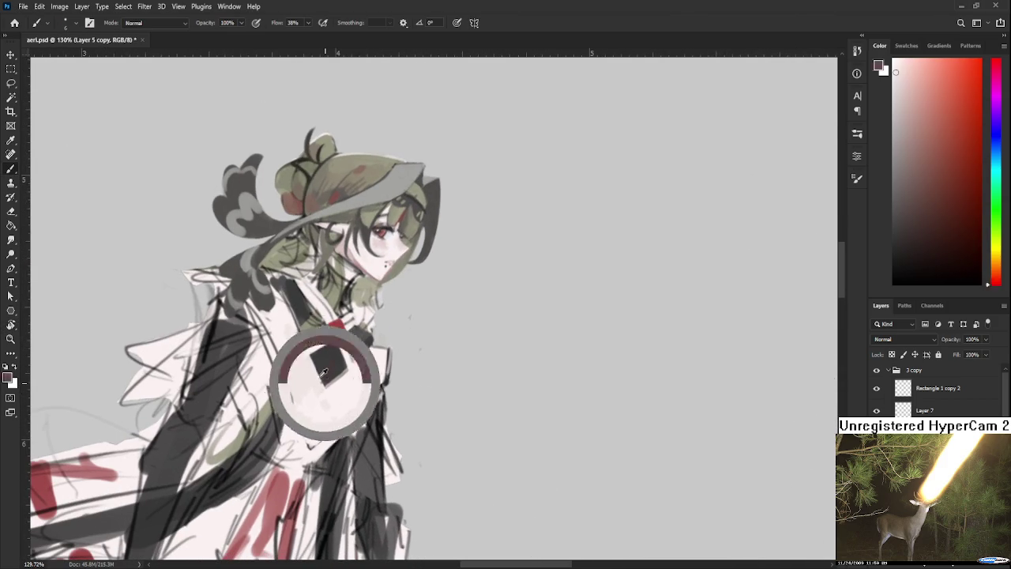
alt+click(327, 364)
alt+click(316, 350)
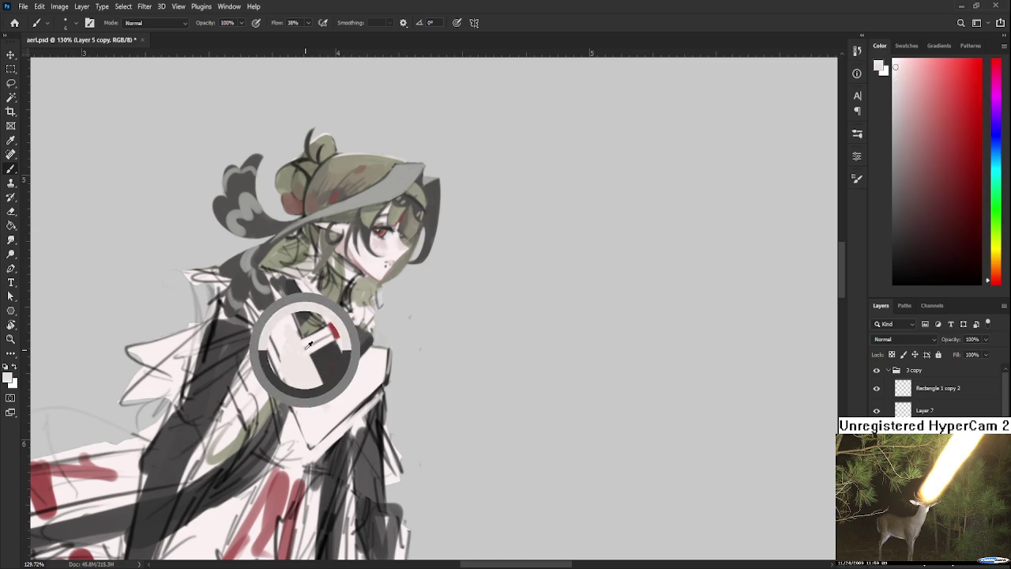
mouse_move(316, 350)
mouse_down()
mouse_move(347, 351)
mouse_move(393, 403)
mouse_up()
scroll(367, 325, down, 5)
Step: Zoom closer, sample the neck colour, and paint over the neck and collar beneath the hair
key(r)
scroll(393, 401, up, 2)
scroll(383, 372, up, 2)
scroll(371, 332, up, 2)
scroll(359, 293, up, 2)
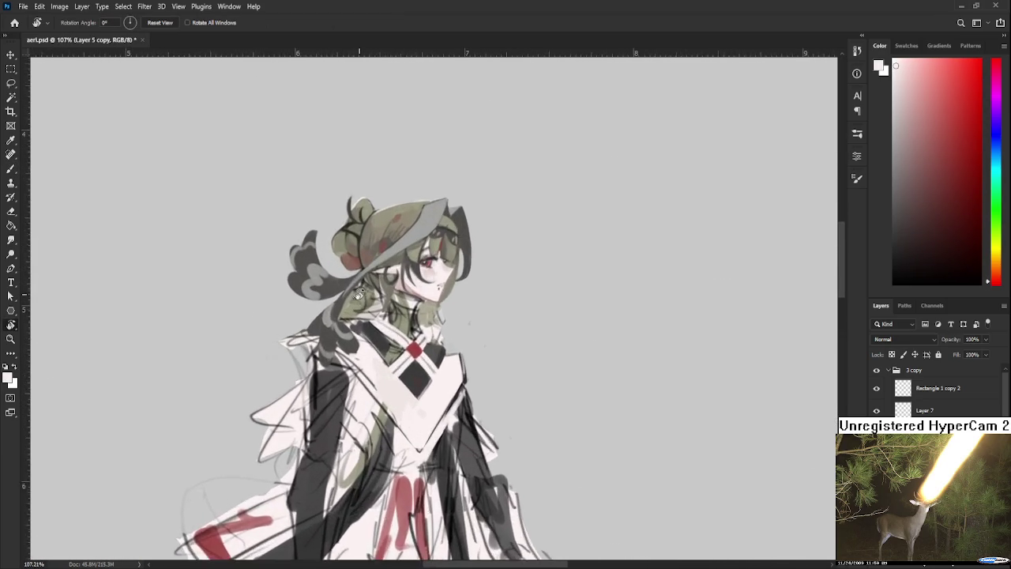
scroll(358, 294, up, 2)
scroll(395, 347, up, 2)
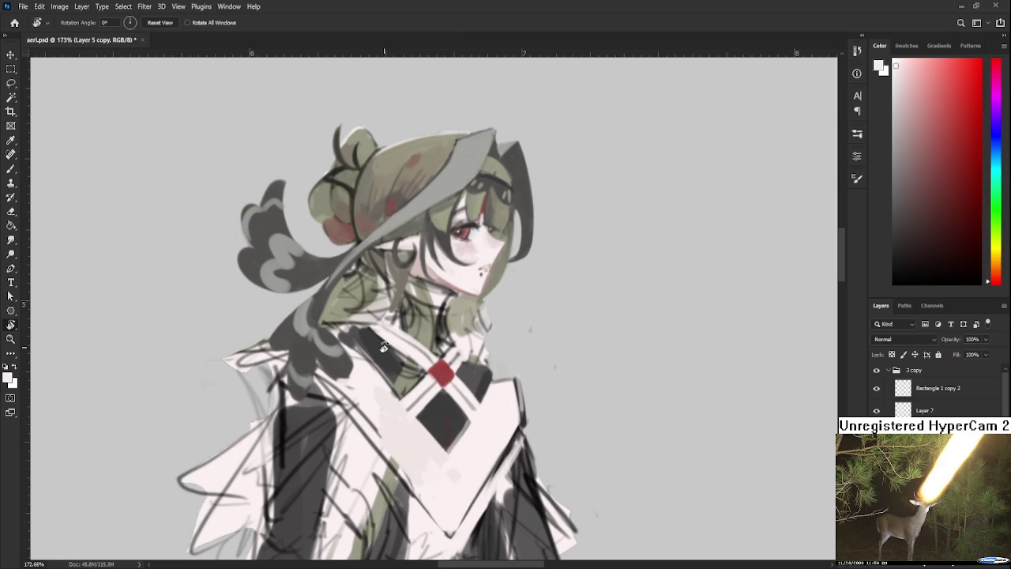
key(b)
alt+click(382, 322)
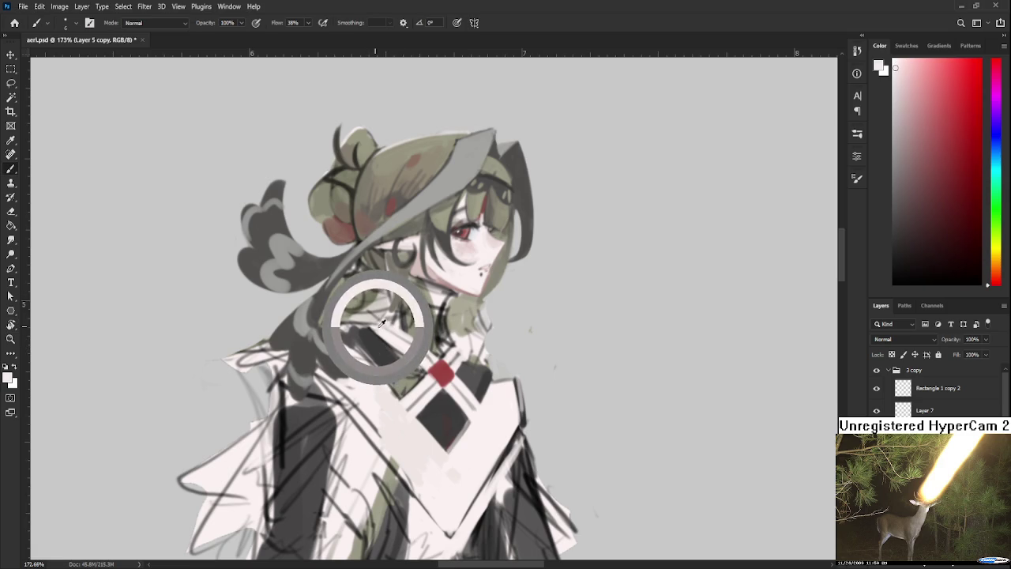
mouse_move(351, 349)
mouse_down()
mouse_move(360, 366)
mouse_move(340, 333)
mouse_move(363, 357)
mouse_up()
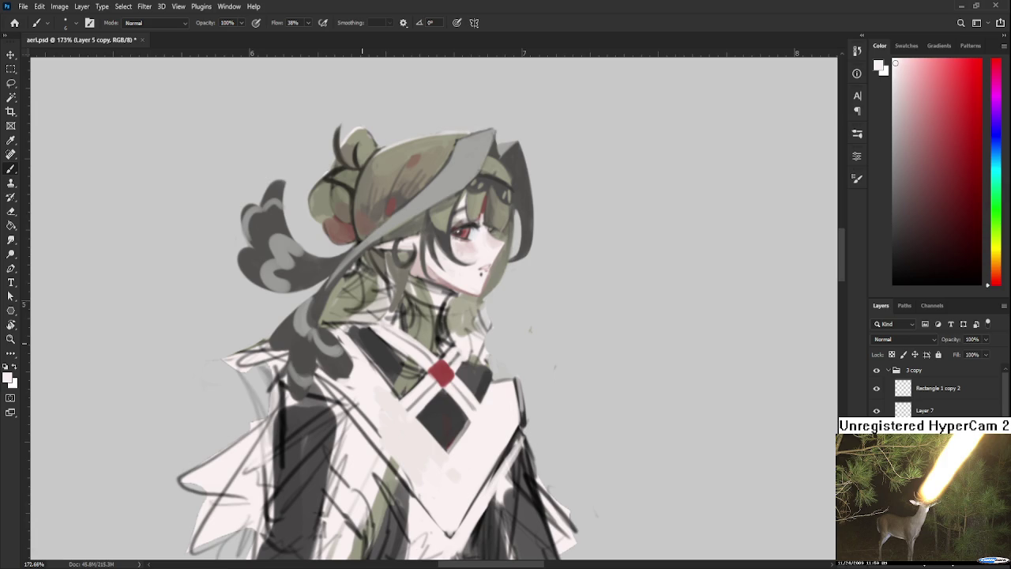
Step: Readjust the zoom and sample greys from the collar to find the right shade
scroll(418, 306, down, 2)
scroll(418, 306, down, 2)
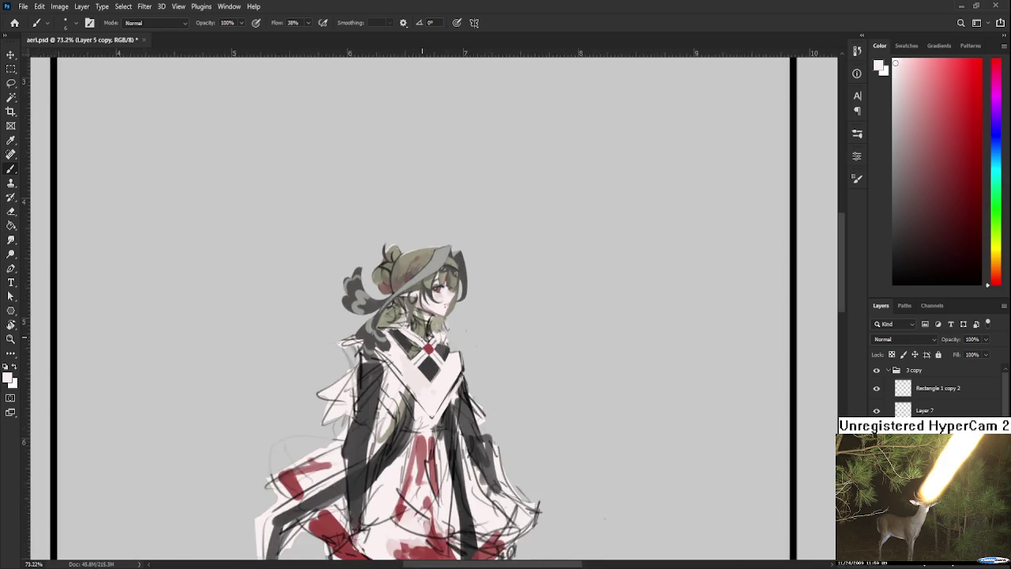
scroll(418, 306, down, 2)
scroll(418, 305, up, 1)
scroll(442, 332, up, 1)
scroll(442, 331, up, 1)
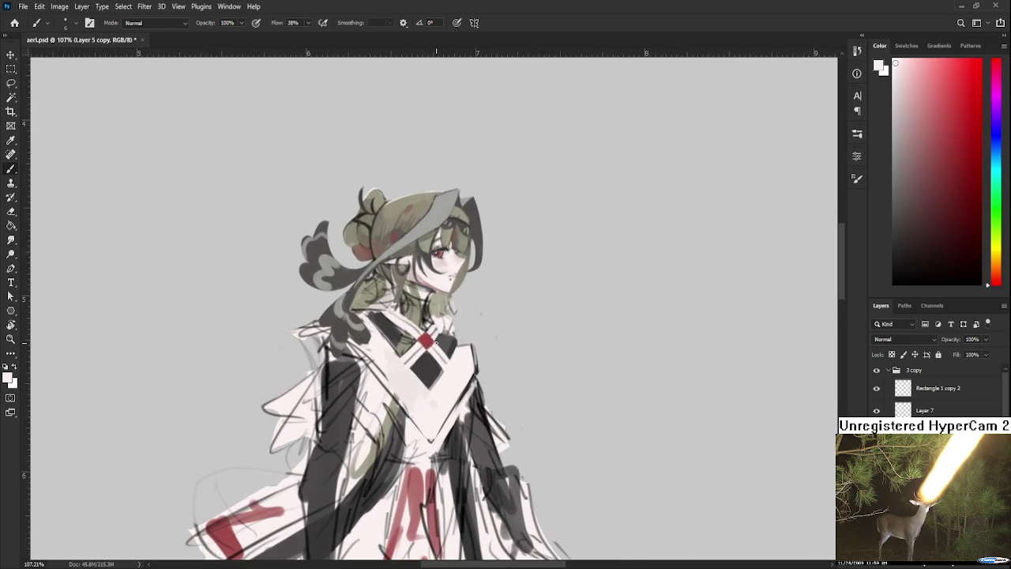
scroll(350, 372, up, 1)
drag(350, 308, 361, 330)
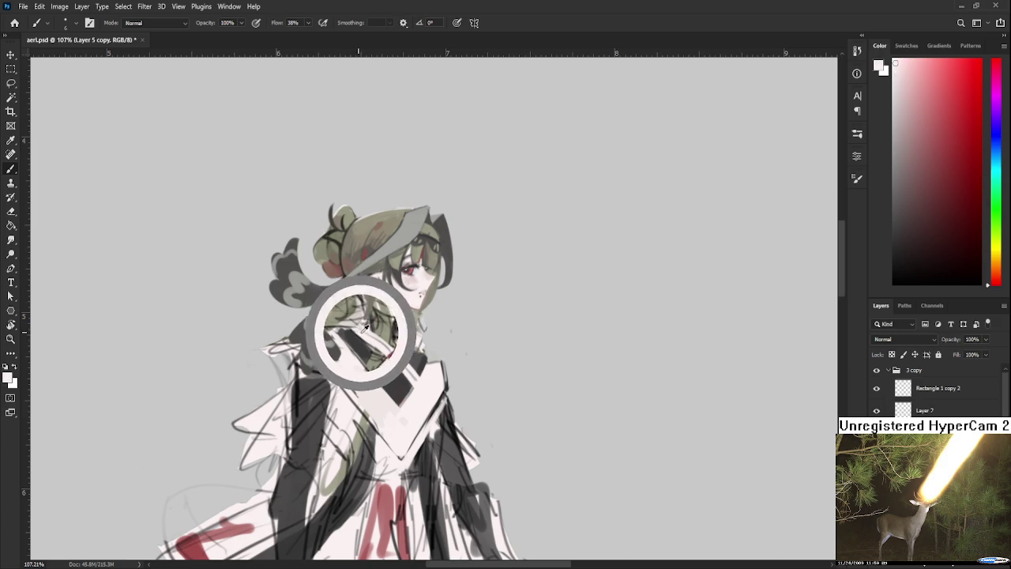
drag(363, 330, 350, 330)
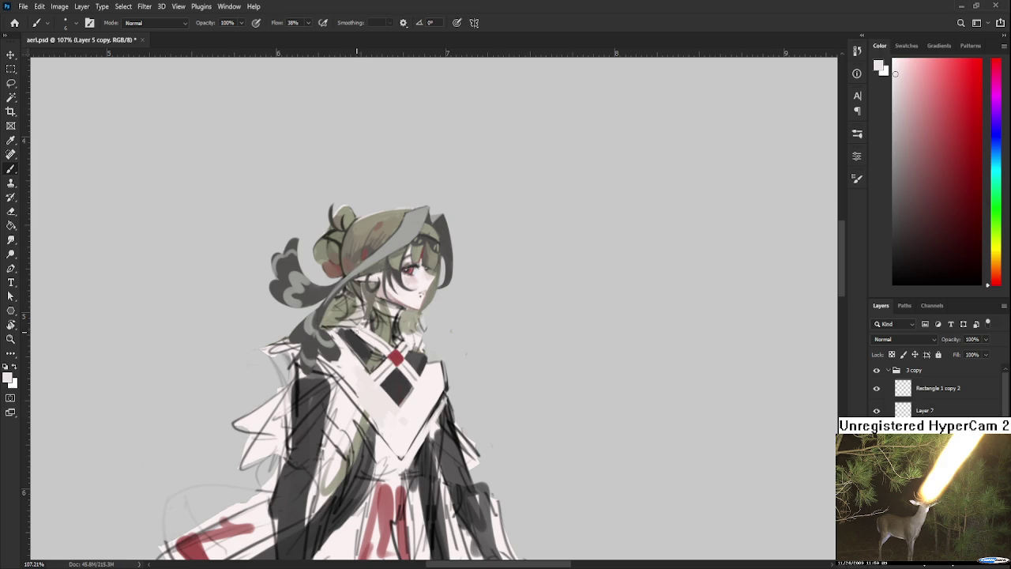
Step: Sample dark grey and near-white tones from the neck area
alt+click(367, 336)
alt+click(363, 331)
alt+click(364, 338)
alt+click(363, 325)
alt+click(358, 336)
alt+click(350, 335)
alt+click(364, 330)
Step: Sample dark grey, warm and near-white tones along the collar edge
drag(363, 381, 345, 401)
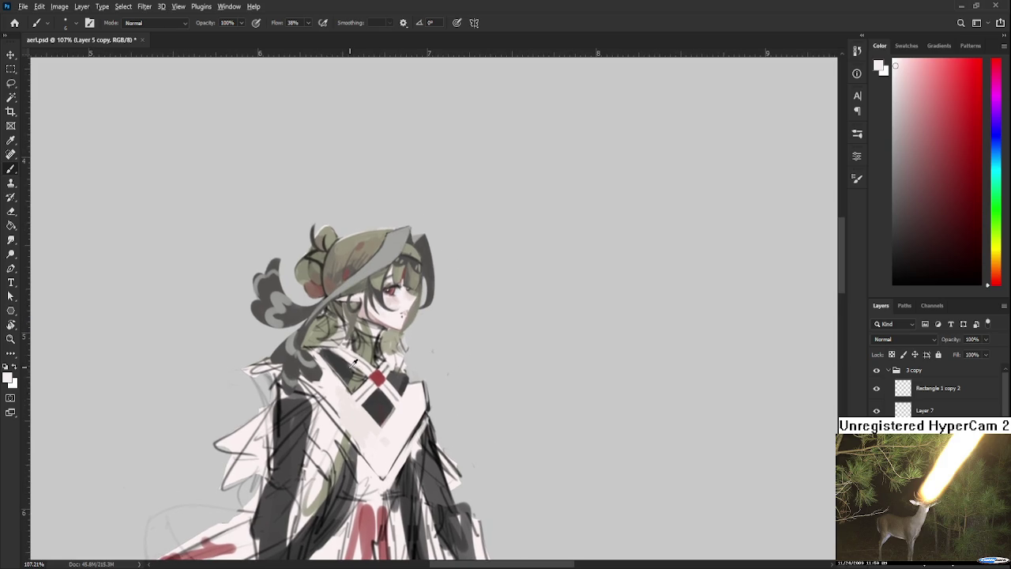
alt+click(352, 368)
alt+click(338, 346)
alt+click(357, 373)
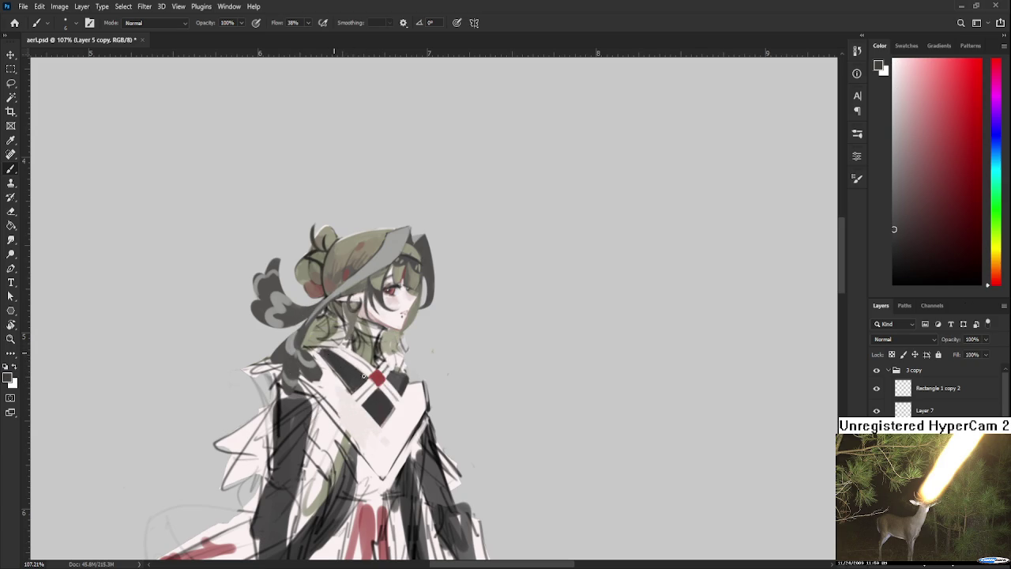
drag(330, 351, 317, 322)
alt+click(341, 352)
alt+click(353, 356)
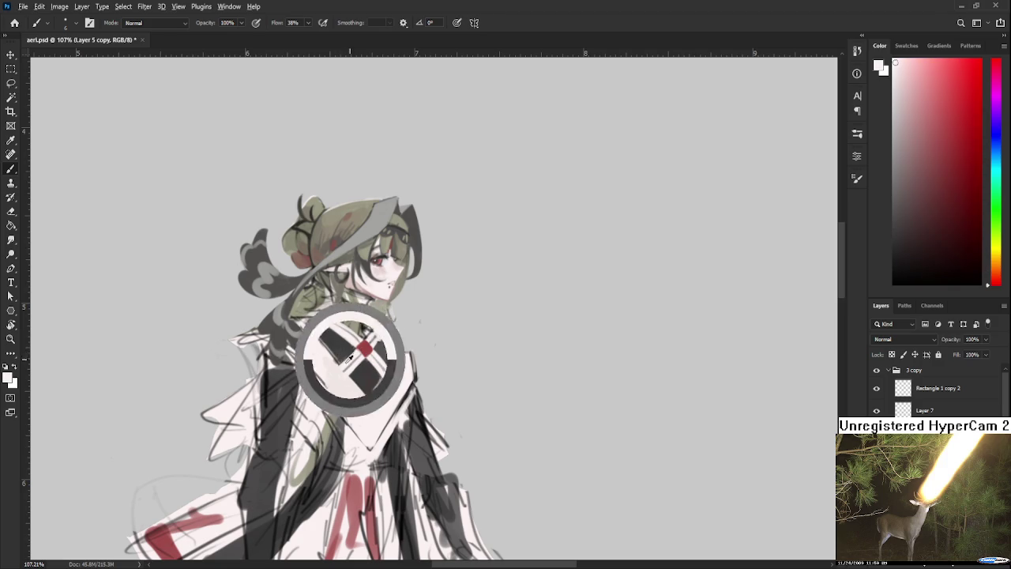
alt+click(330, 351)
Step: Sample crimson and light tones across the chest
alt+click(333, 348)
alt+click(324, 359)
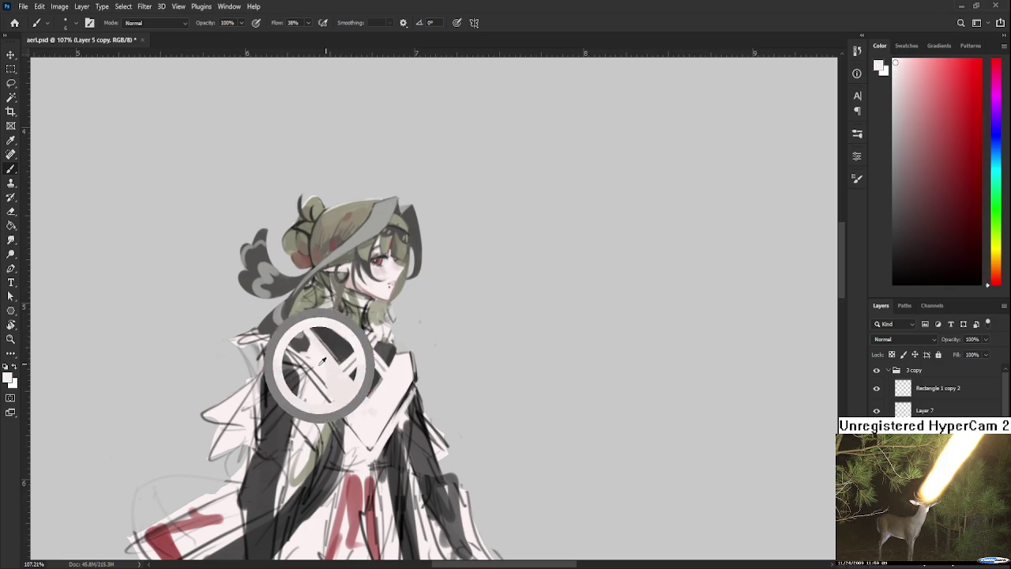
alt+click(330, 365)
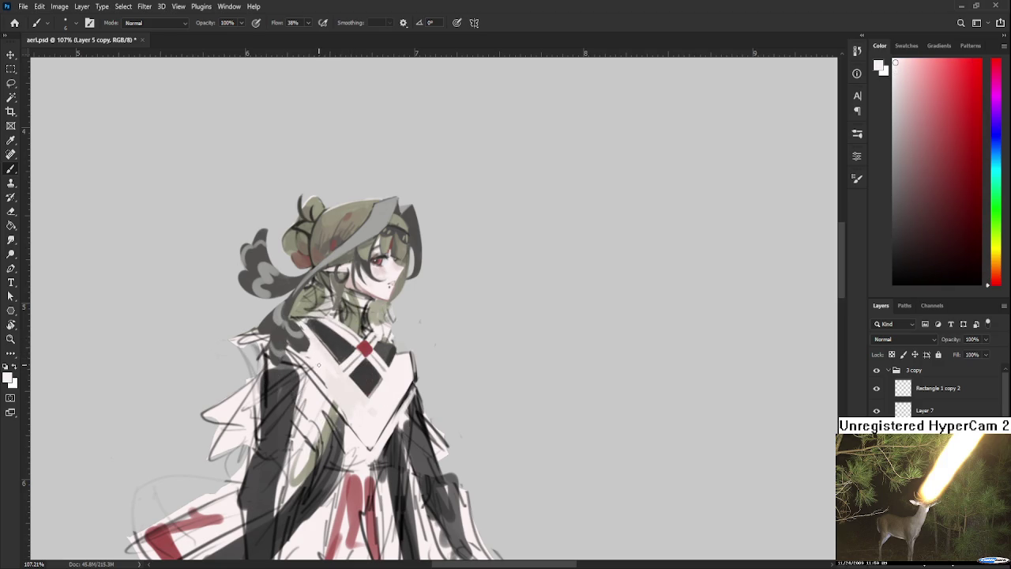
alt+click(323, 357)
alt+click(322, 357)
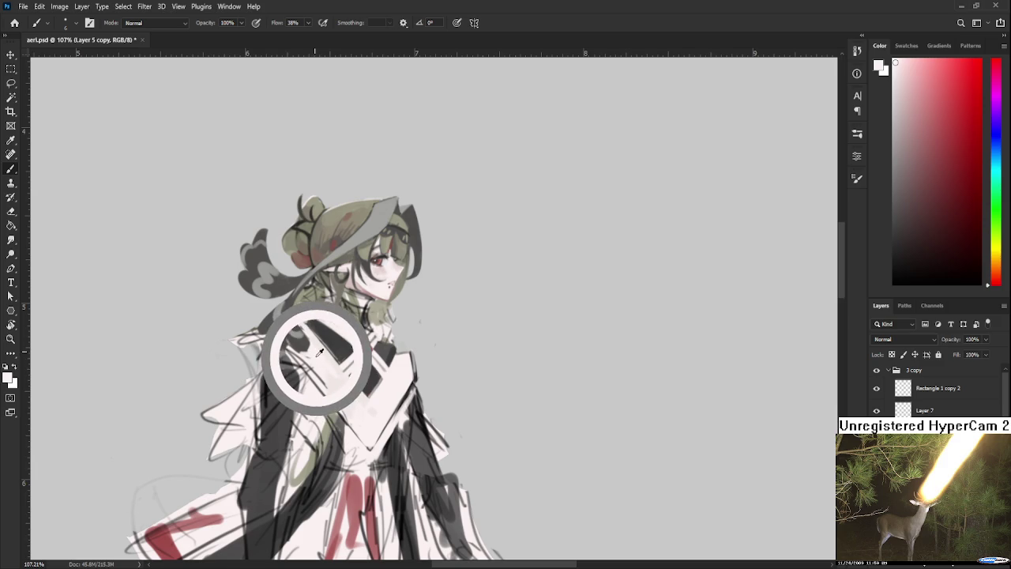
mouse_move(318, 354)
mouse_down()
mouse_move(329, 364)
mouse_move(310, 358)
mouse_up()
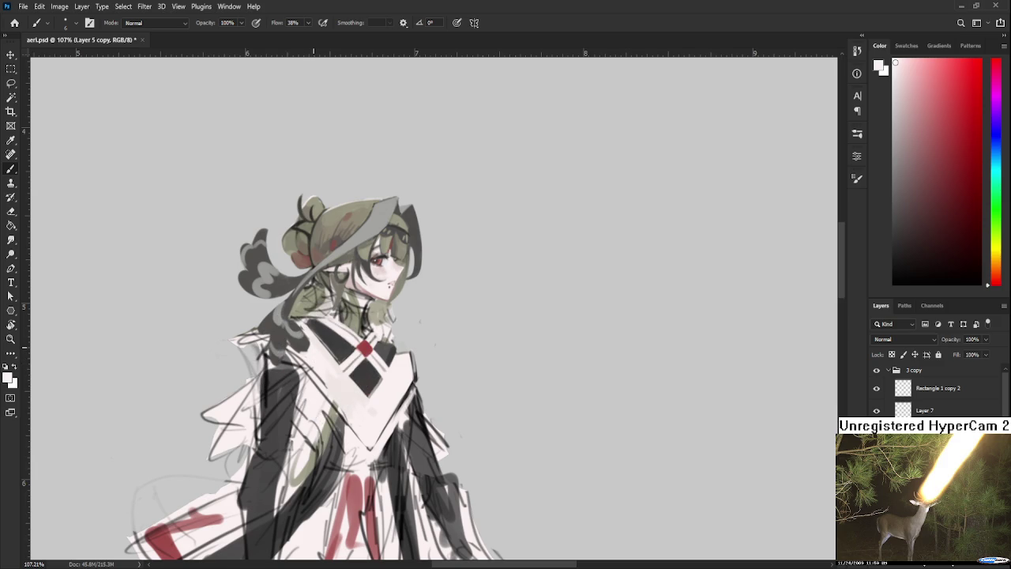
scroll(313, 345, down, 2)
scroll(316, 352, down, 1)
scroll(323, 364, up, 2)
scroll(323, 364, up, 1)
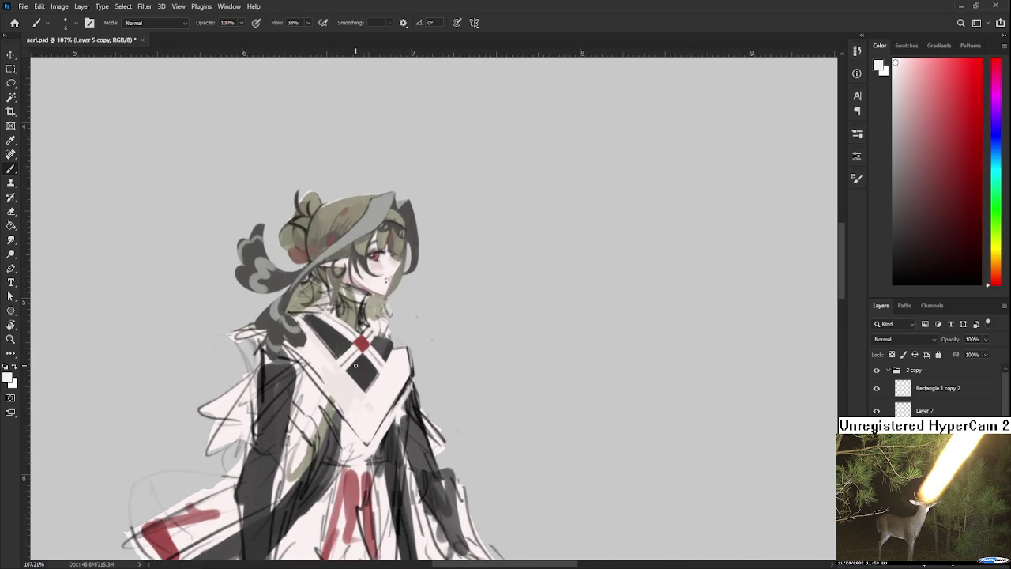
Step: Pick up the collar diamond's red and paint a red ring inside the lower diamond
alt+click(368, 350)
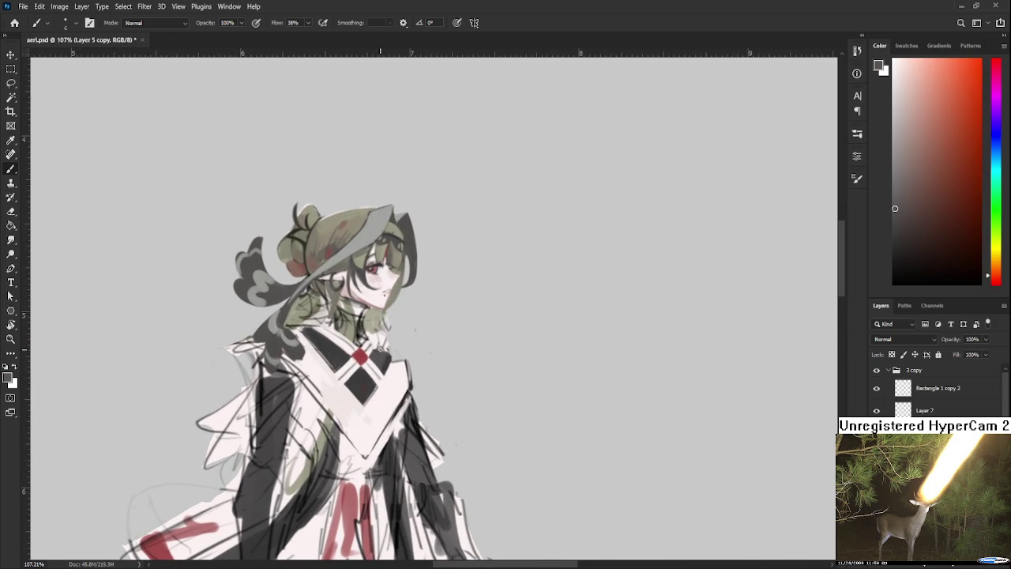
alt+click(370, 350)
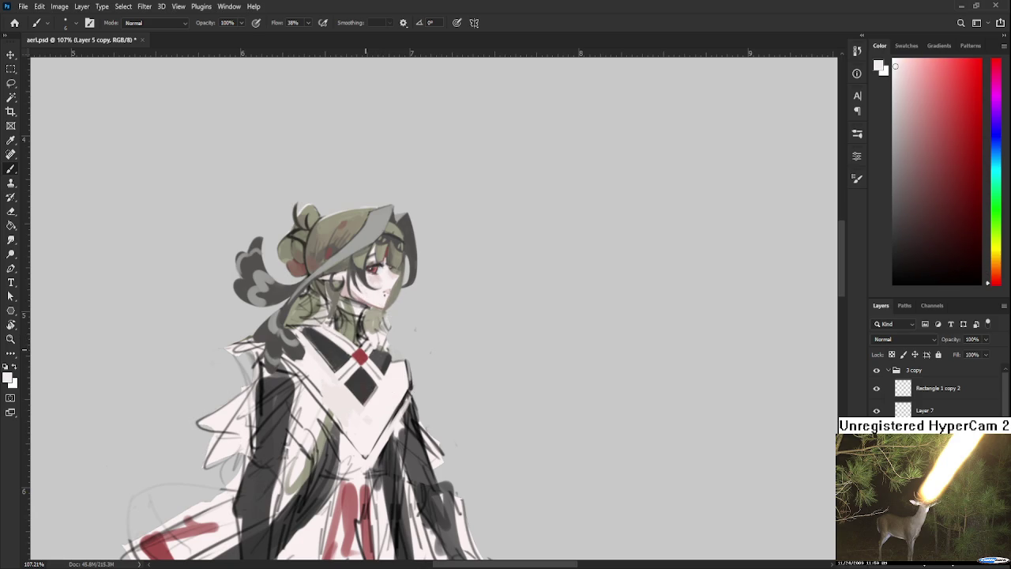
drag(359, 416, 370, 403)
alt+click(376, 343)
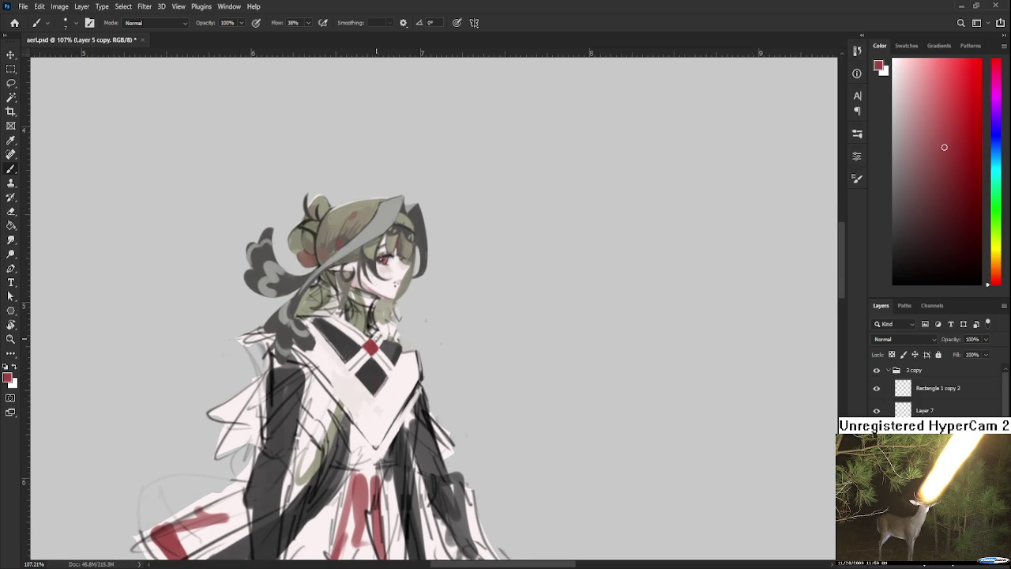
mouse_move(371, 371)
mouse_down()
mouse_move(368, 384)
mouse_move(368, 350)
mouse_up()
alt+click(371, 369)
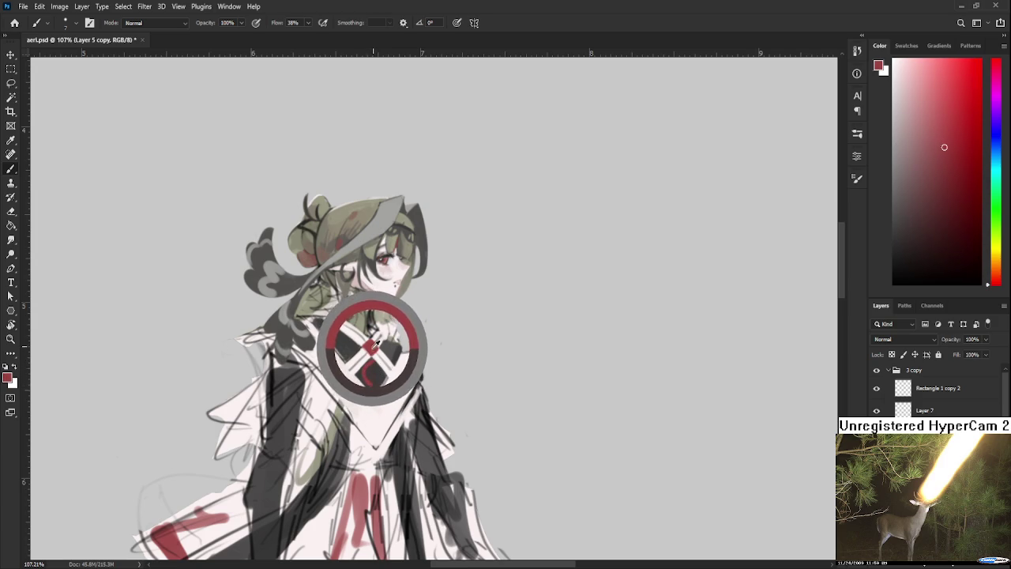
alt+click(374, 369)
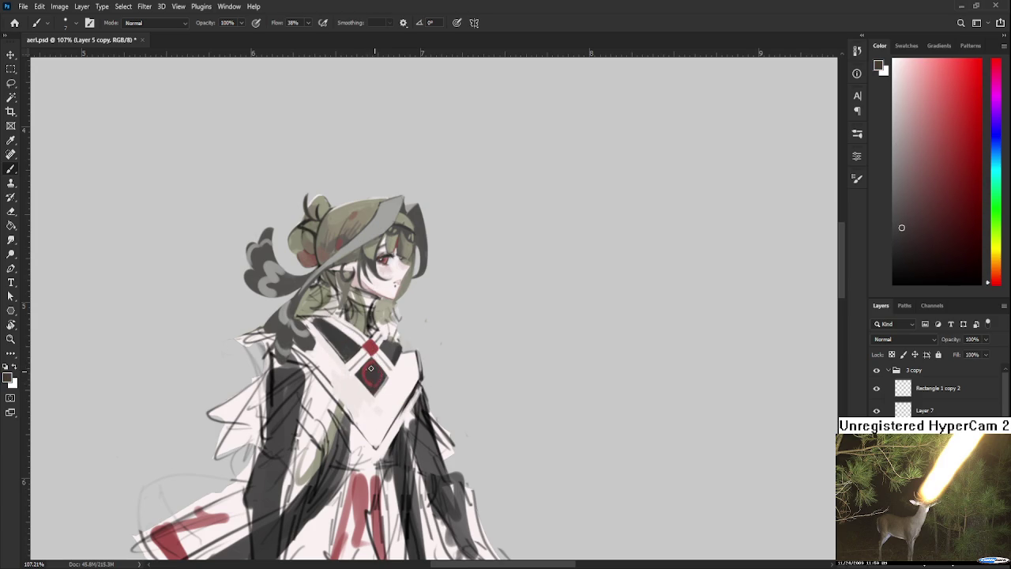
drag(372, 371, 371, 363)
Step: Fill the diamond emblem with a darker red, fine-tuning the shade
alt+click(381, 379)
drag(366, 380, 368, 365)
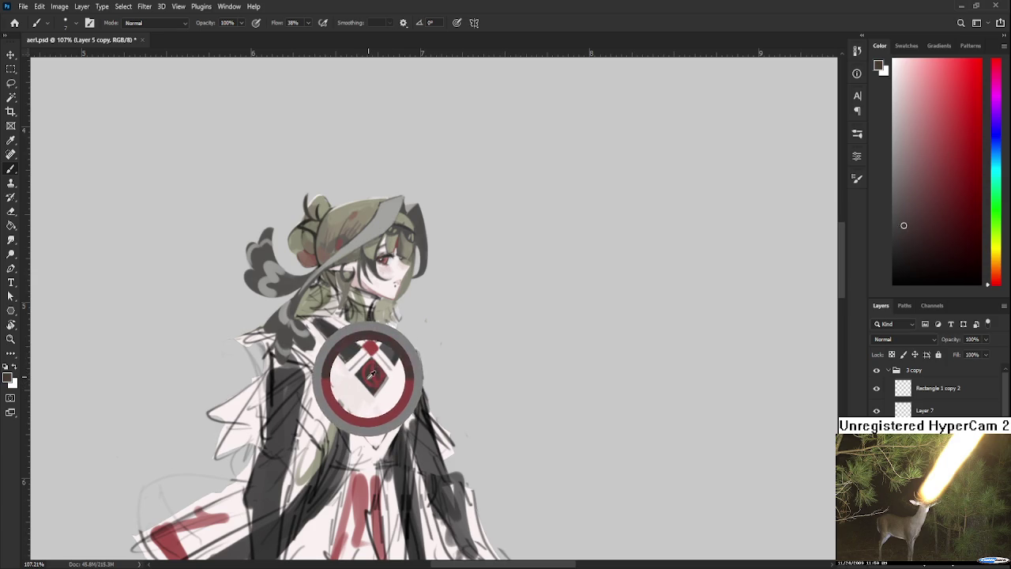
alt+click(368, 366)
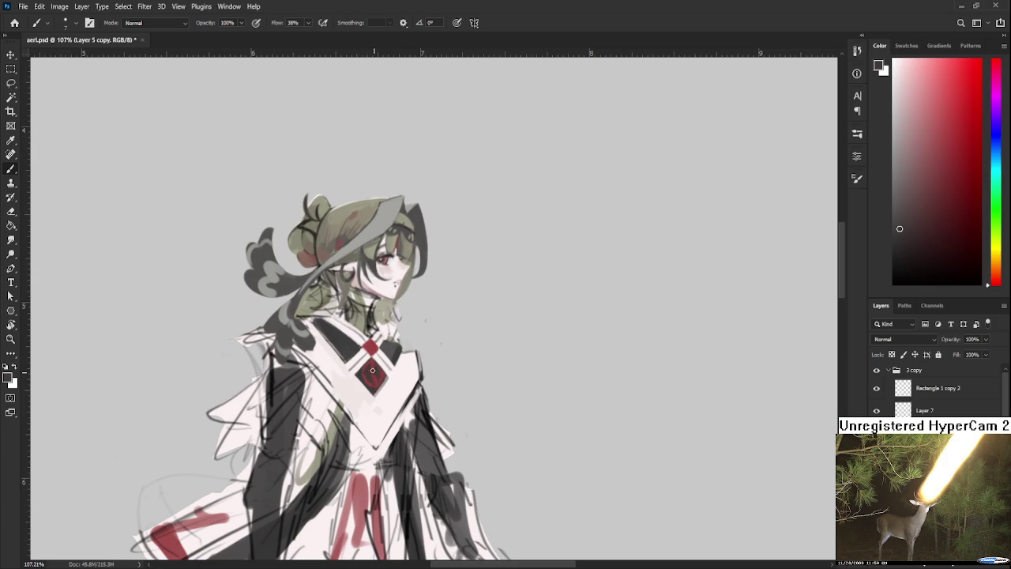
alt+click(373, 377)
alt+click(371, 365)
Step: Recentre on the collar, sample a light chest tone and tilt the canvas slightly
scroll(369, 369, down, 1)
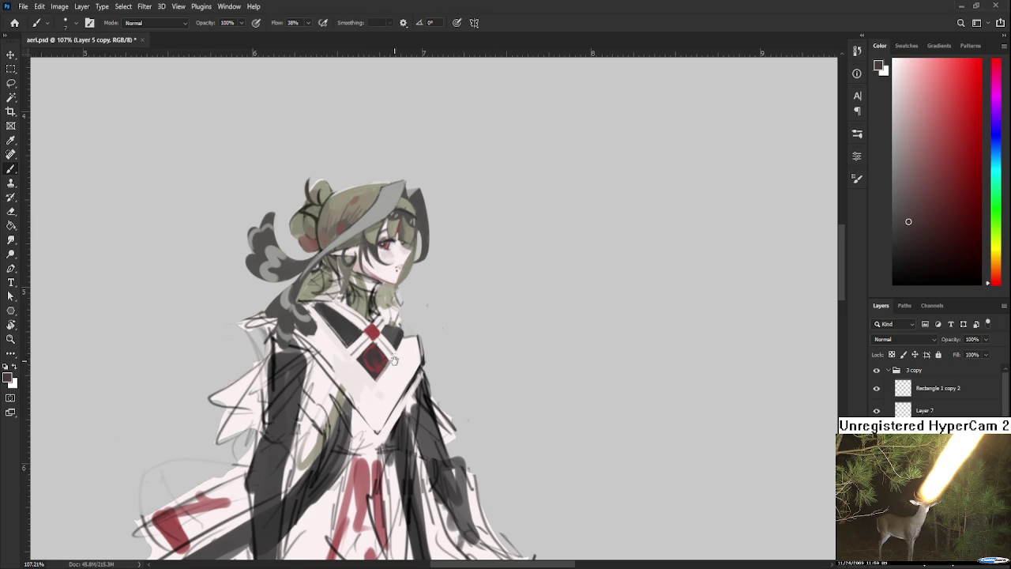
drag(393, 358, 369, 328)
alt+click(376, 328)
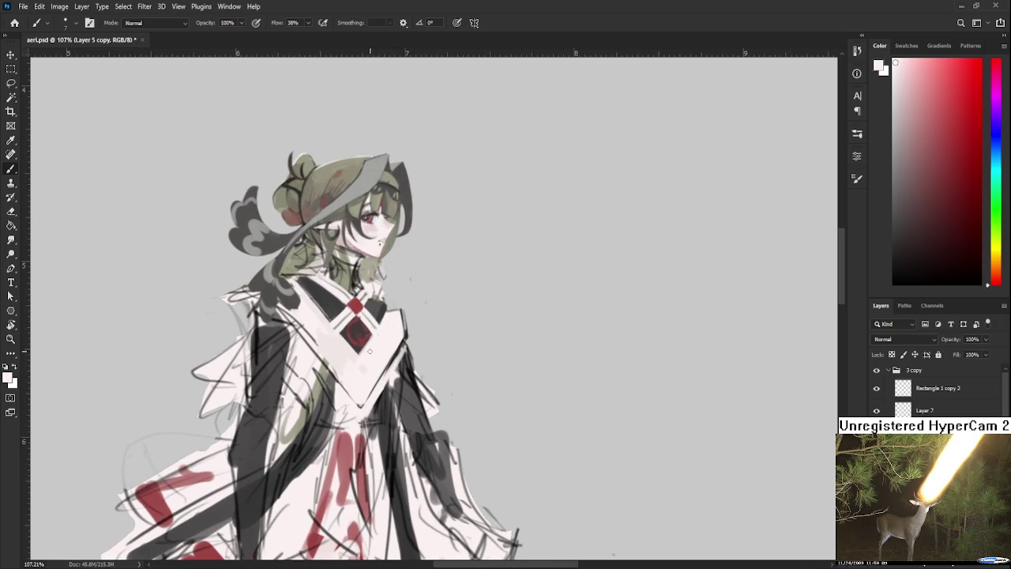
drag(376, 350, 373, 361)
alt+click(351, 379)
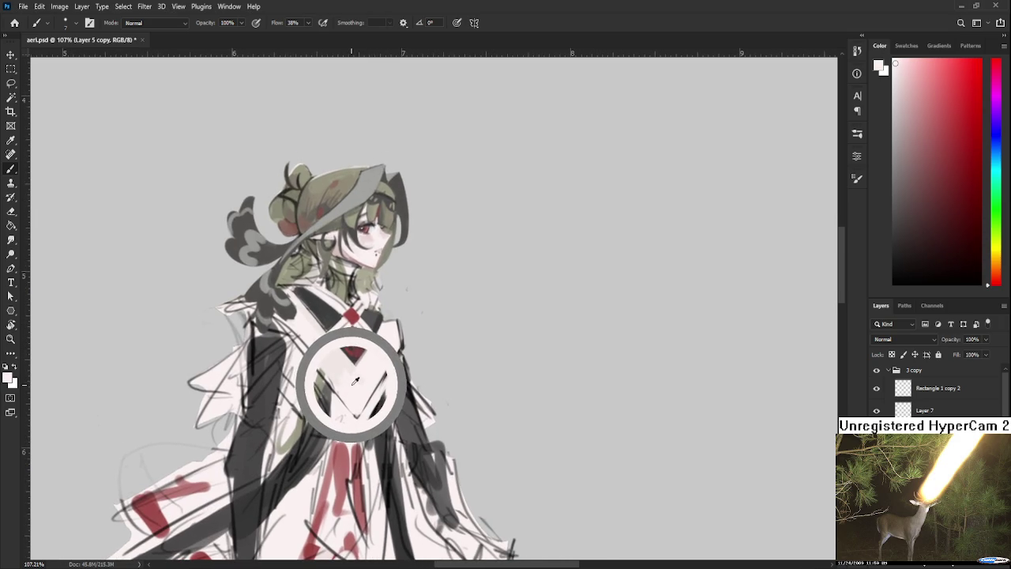
key(r)
mouse_move(400, 371)
mouse_down()
mouse_move(407, 361)
mouse_move(346, 359)
mouse_up()
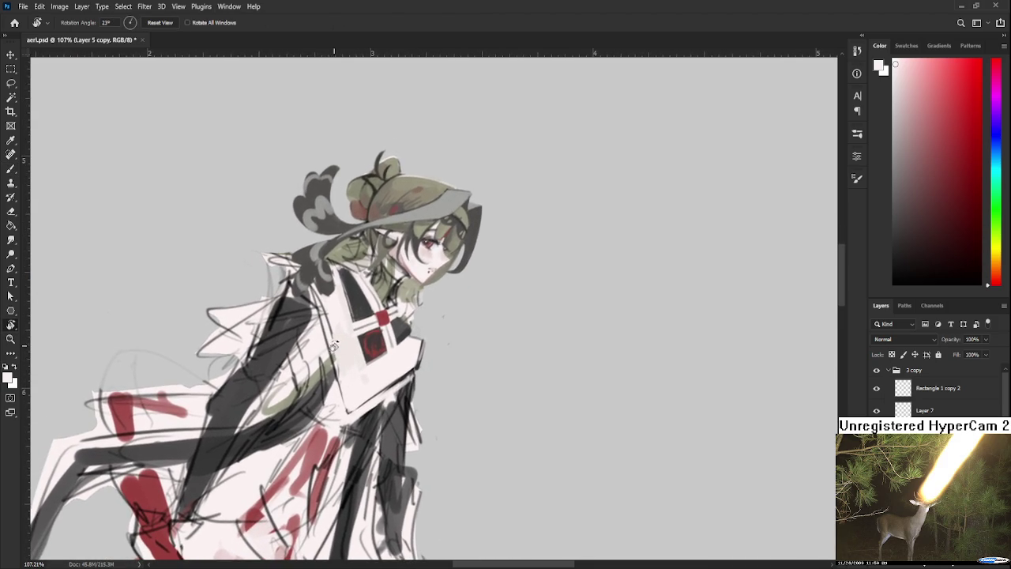
Step: Return to the Brush and sample light tones from the chest
key(b)
alt+click(348, 371)
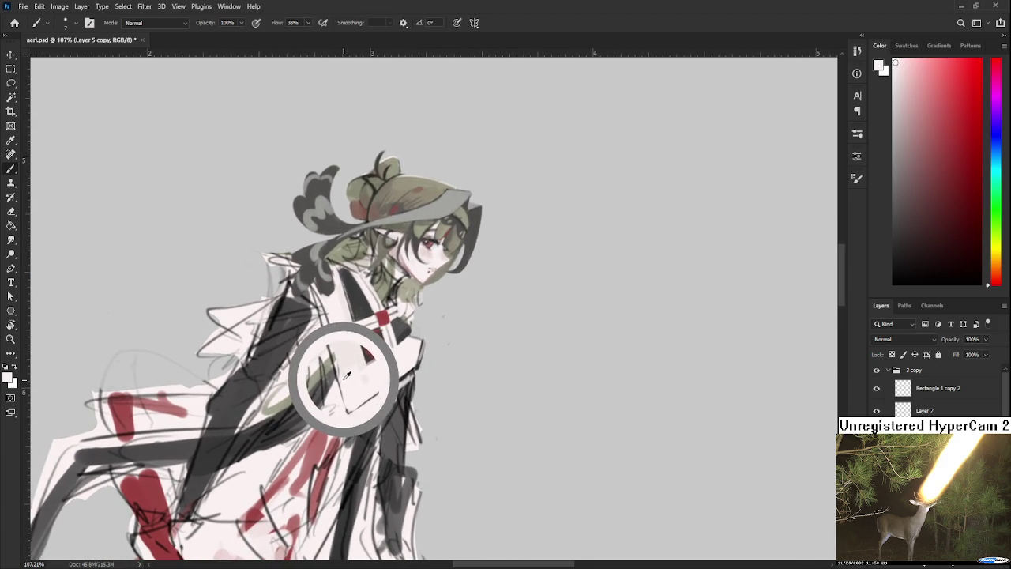
drag(352, 373, 334, 360)
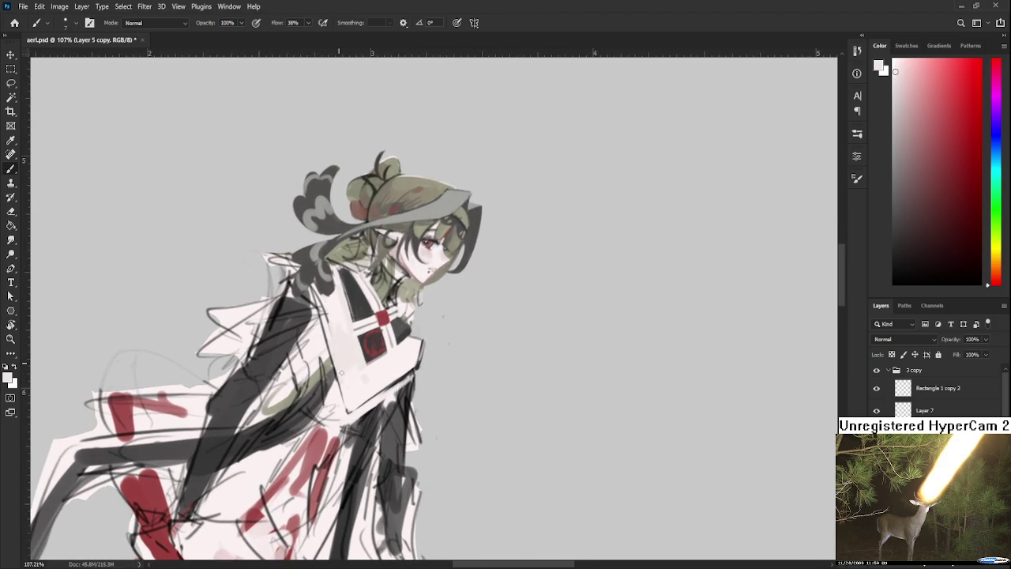
alt+click(350, 383)
alt+click(353, 381)
alt+click(352, 353)
alt+click(341, 344)
alt+click(340, 346)
Step: Pick warm and lighter off-whites from the chest for the white cross bands
alt+click(357, 359)
alt+click(350, 356)
alt+click(347, 349)
alt+click(366, 365)
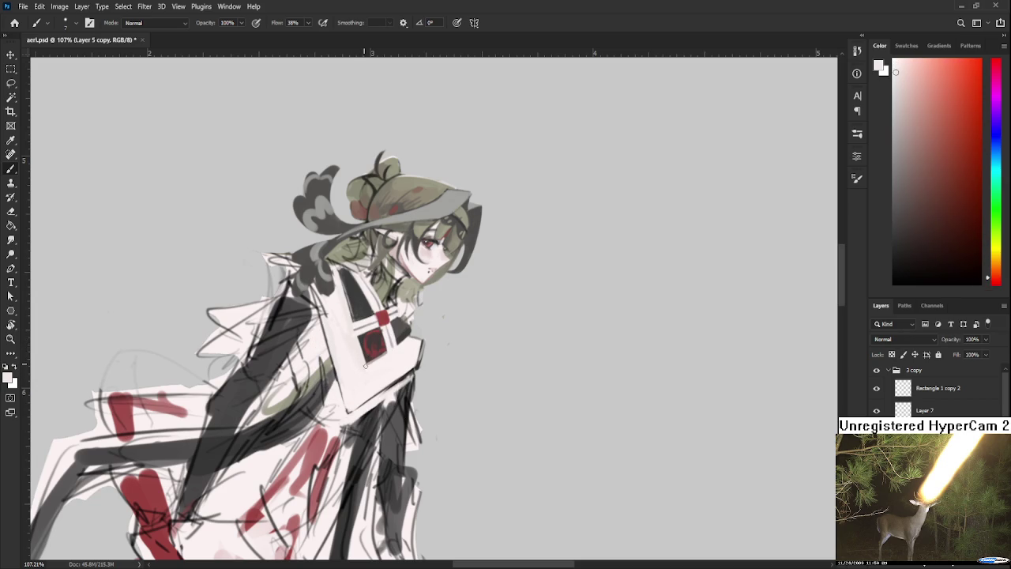
alt+click(378, 370)
alt+click(359, 365)
alt+click(382, 361)
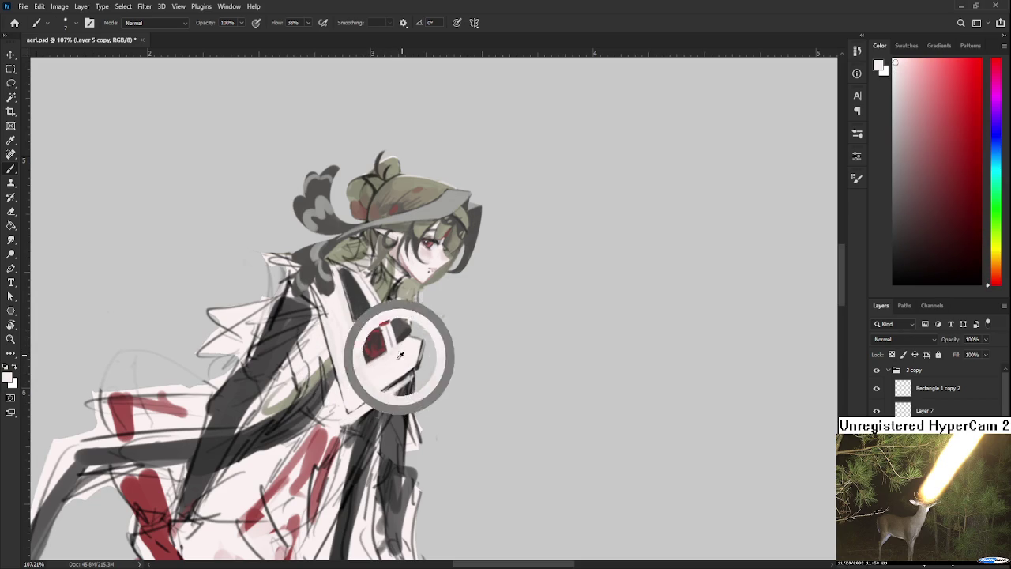
Step: Sample the dark grey of the collar and the near-white of the robe
alt+click(361, 339)
alt+click(364, 303)
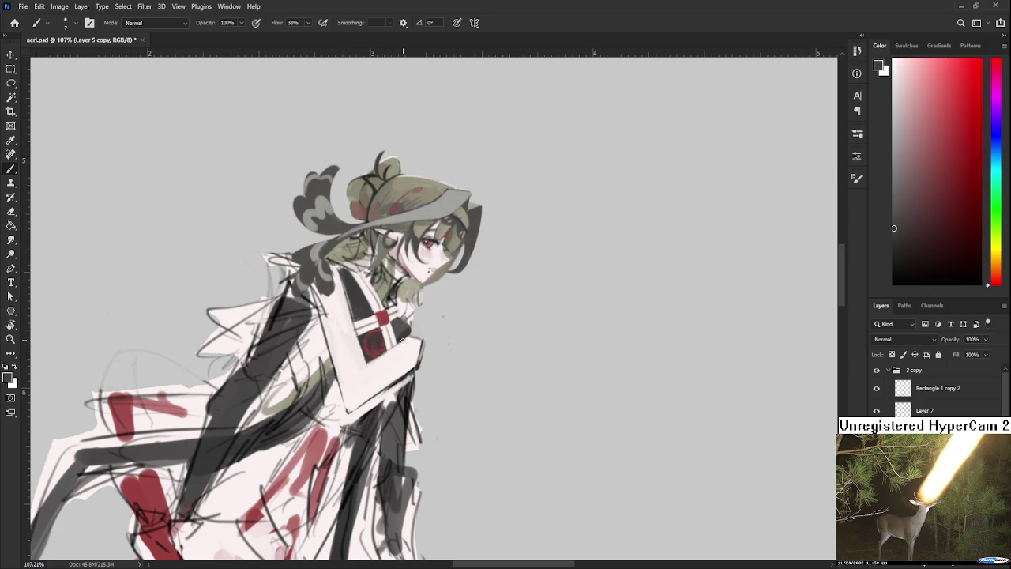
alt+click(404, 341)
drag(380, 361, 388, 353)
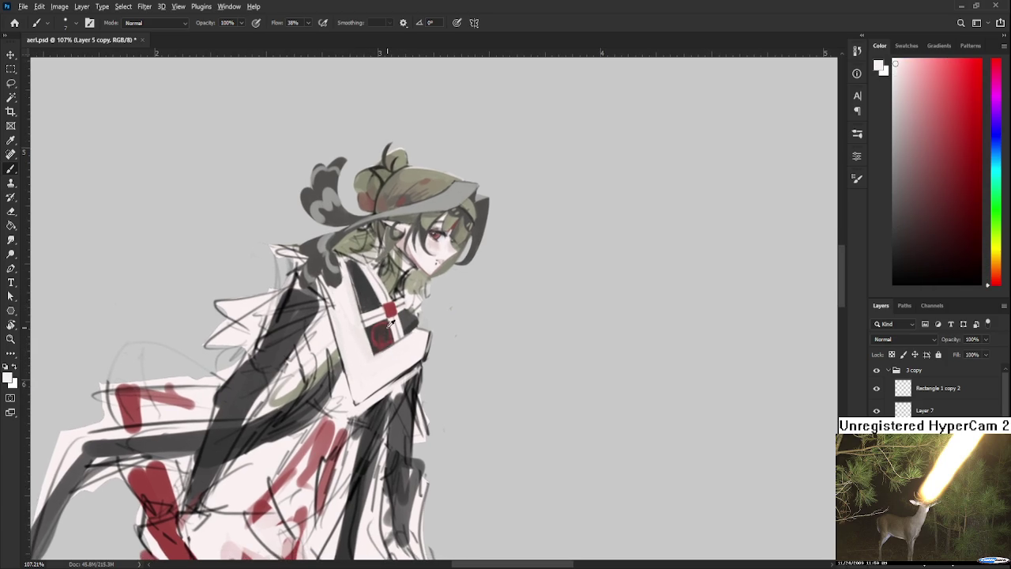
alt+click(342, 297)
alt+click(358, 289)
alt+click(360, 284)
scroll(360, 285, up, 1)
alt+click(357, 280)
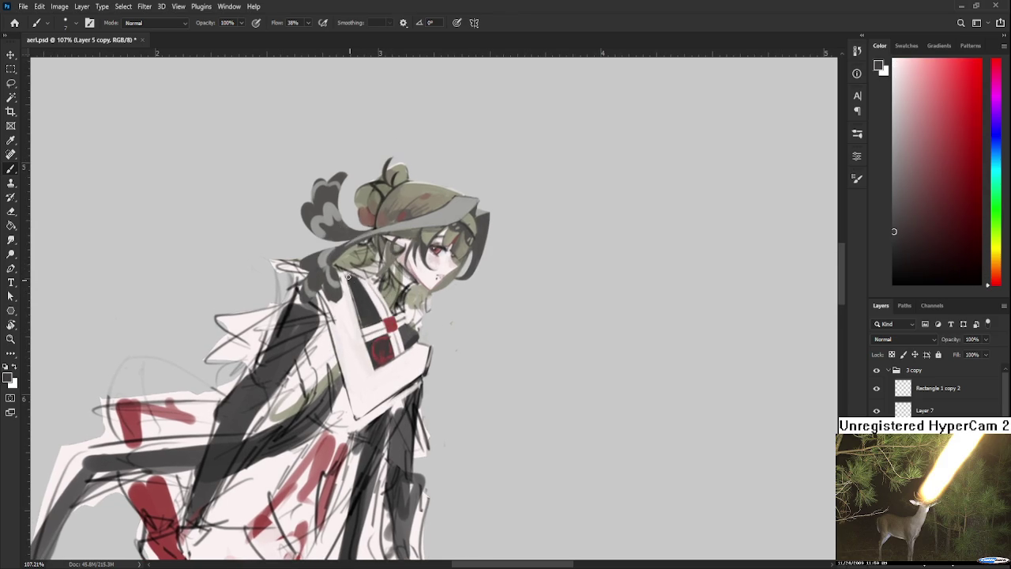
alt+click(359, 280)
Step: Rotate the canvas view so the figure stands more upright
key(r)
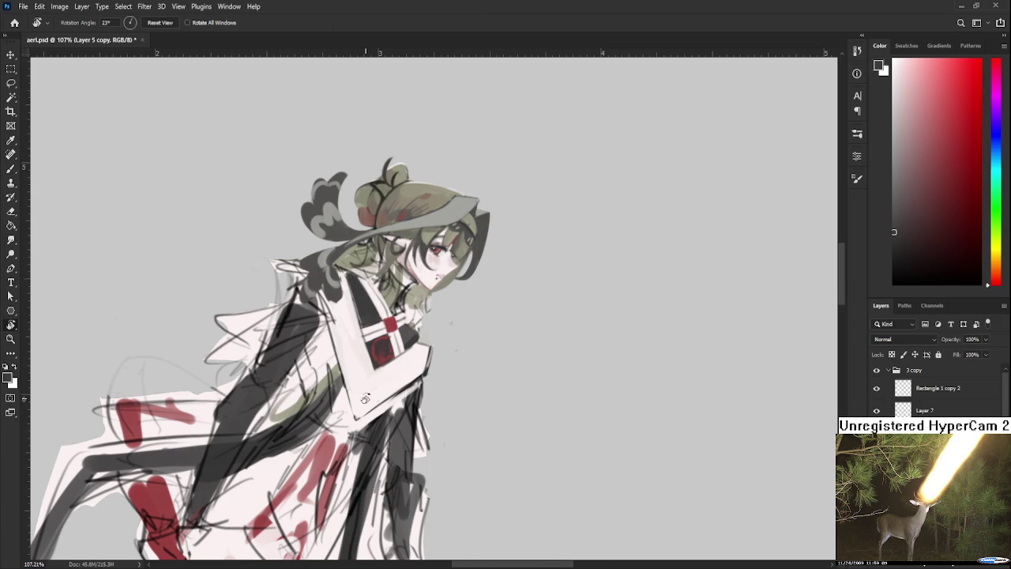
drag(357, 295, 462, 284)
scroll(469, 379, down, 1)
scroll(468, 379, down, 1)
scroll(468, 379, down, 1)
scroll(469, 379, up, 1)
scroll(468, 381, up, 2)
scroll(469, 380, up, 2)
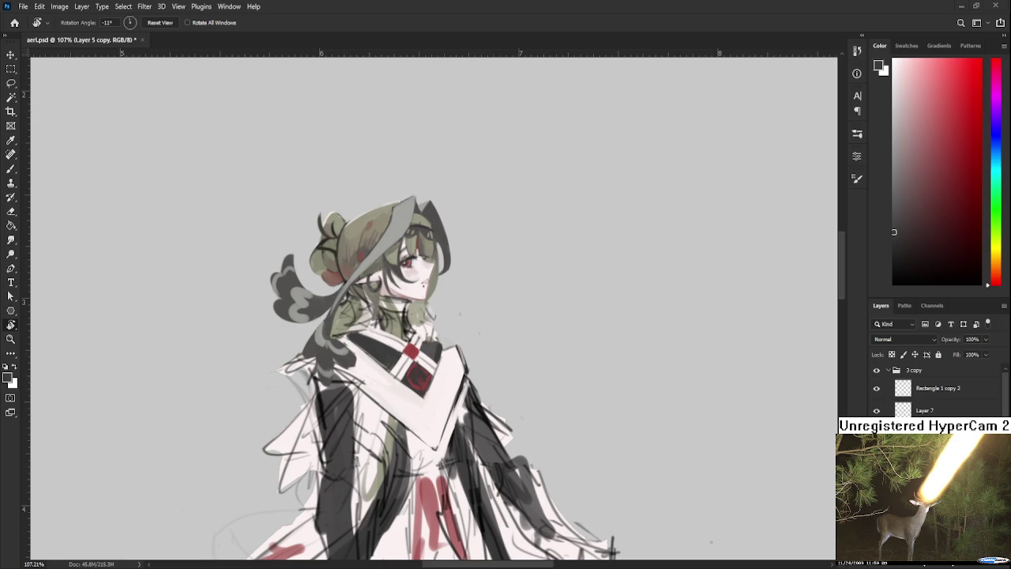
Step: Rotate the view back upright, sample the robe's dark grey and trim with the Eraser
drag(461, 336, 440, 305)
key(b)
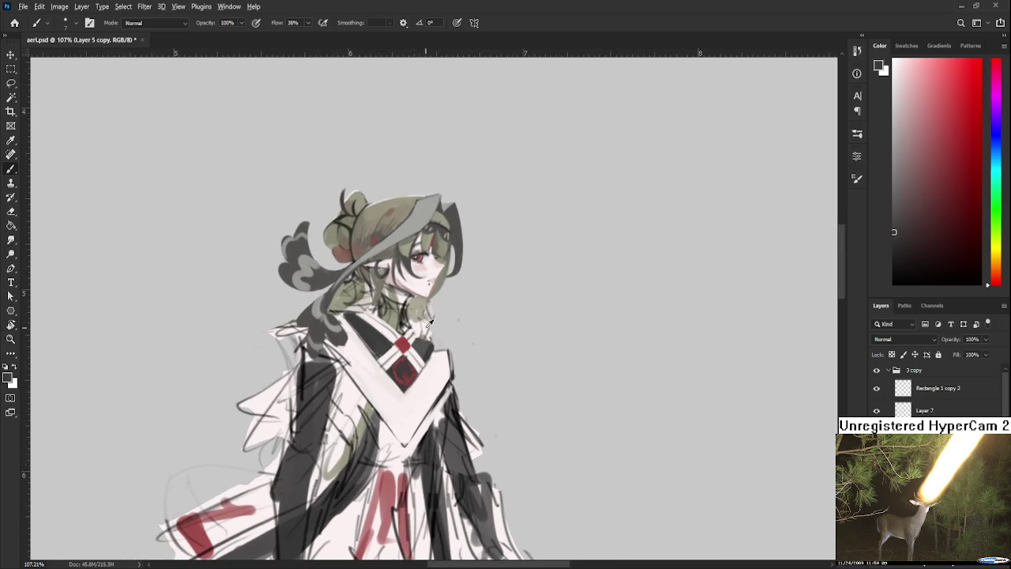
alt+click(417, 335)
alt+click(417, 338)
key(e)
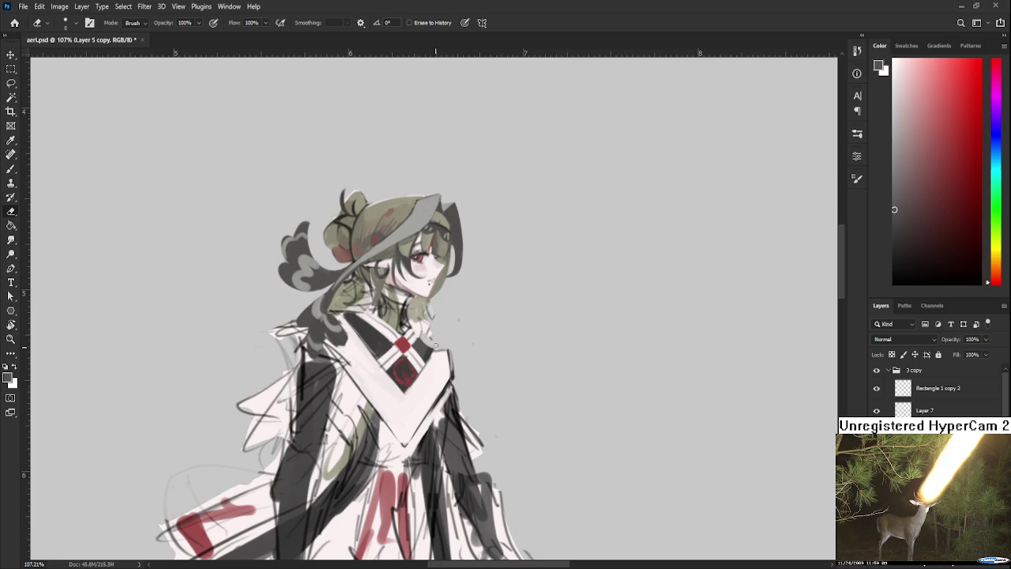
Step: Sample darker robe tones with the Brush to touch up the diamond
key(b)
alt+click(427, 351)
alt+click(427, 349)
alt+click(435, 342)
alt+click(434, 345)
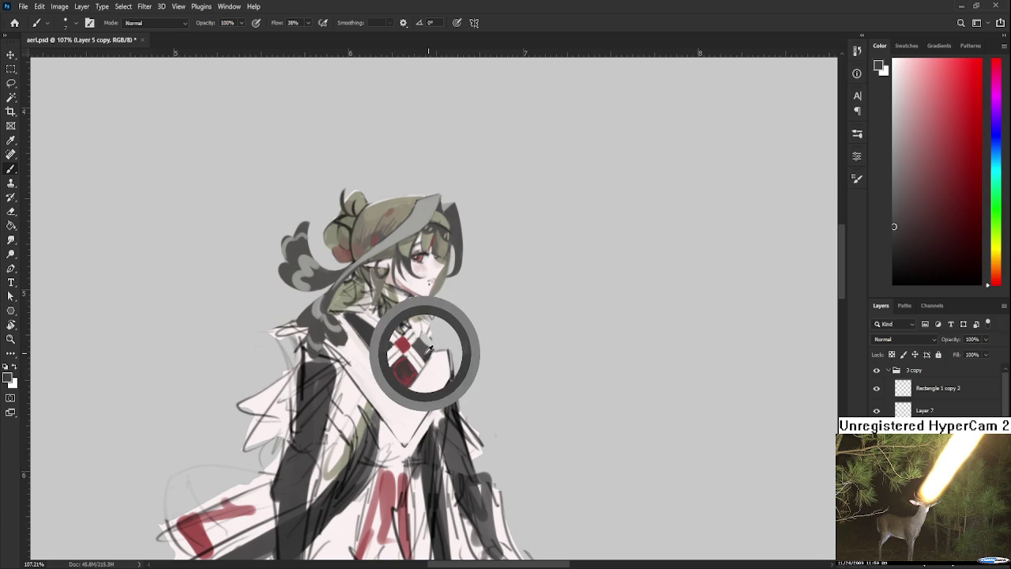
alt+click(433, 347)
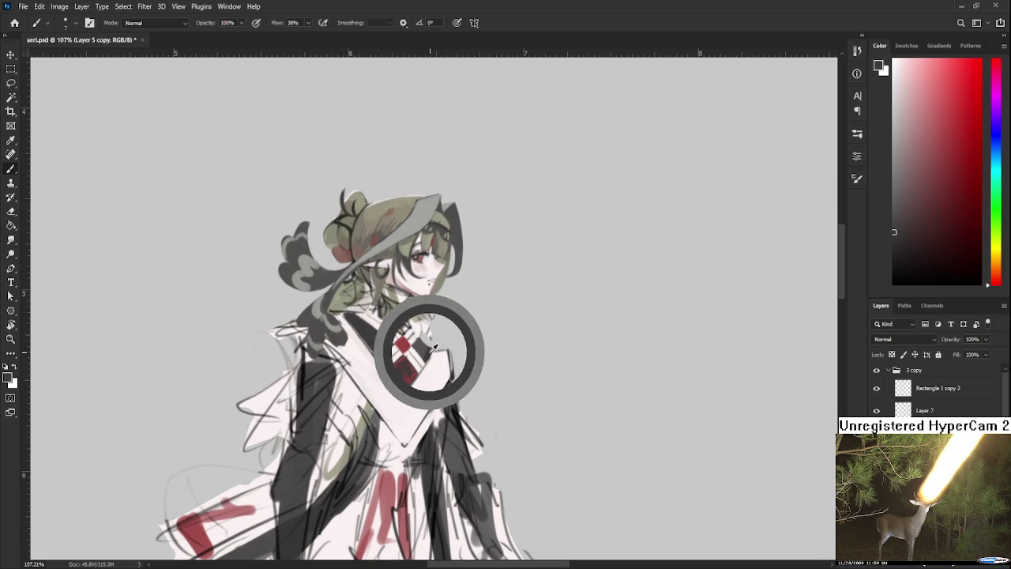
Step: Re-sample lighter and darker robe tones, then trim the diamond edges with the Eraser
alt+click(430, 349)
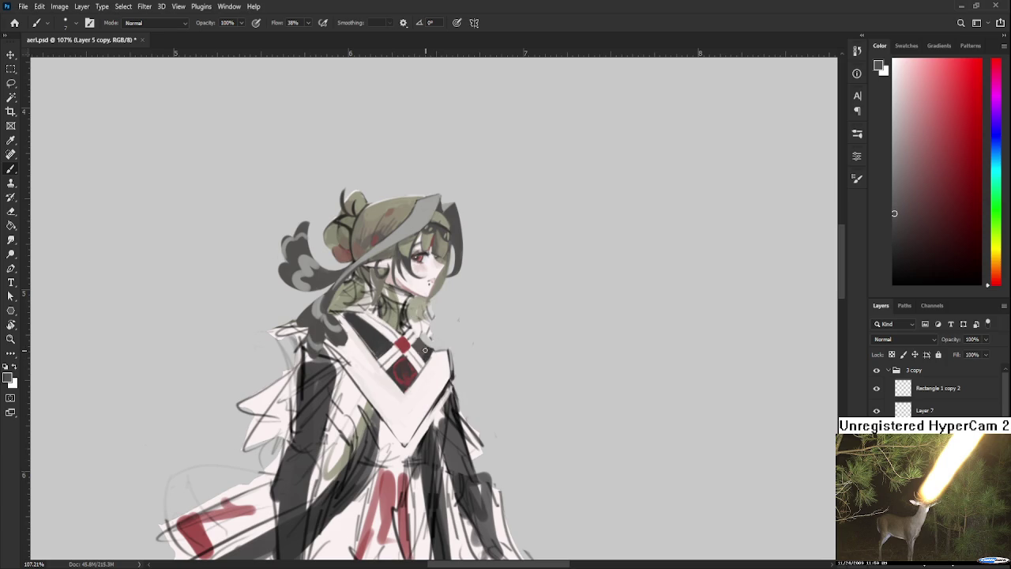
alt+click(429, 346)
alt+click(428, 342)
alt+click(427, 339)
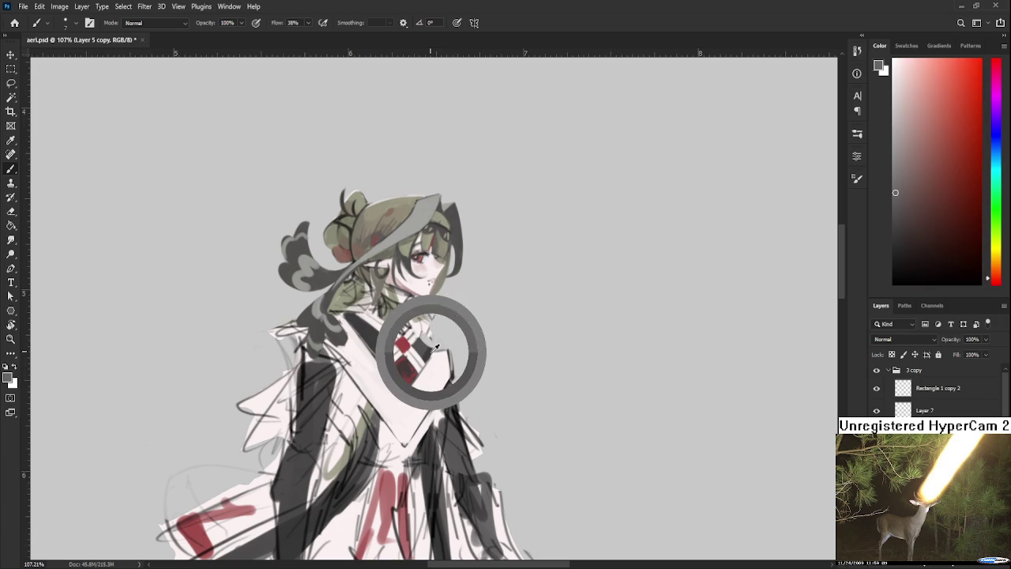
alt+click(424, 343)
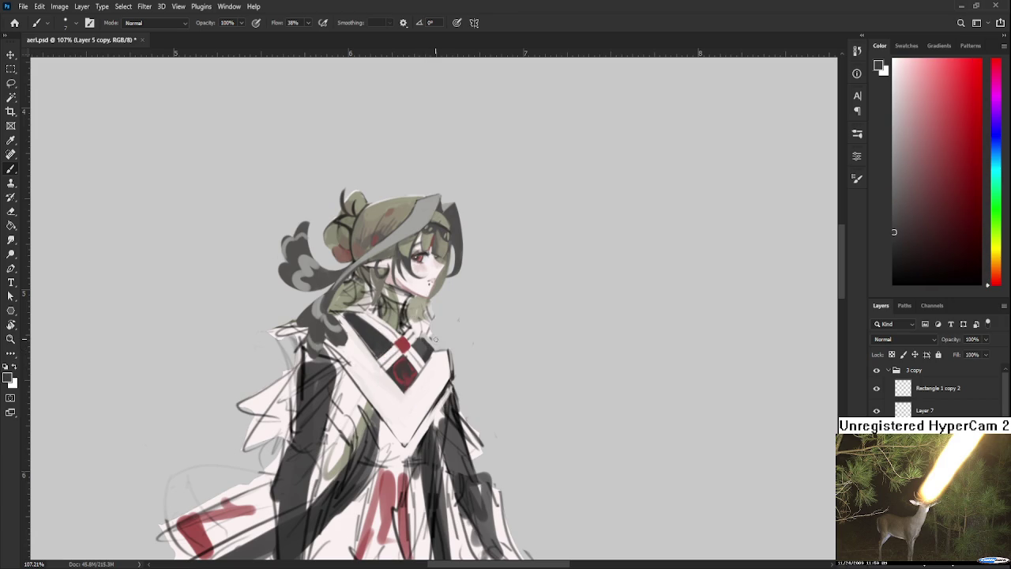
key(e)
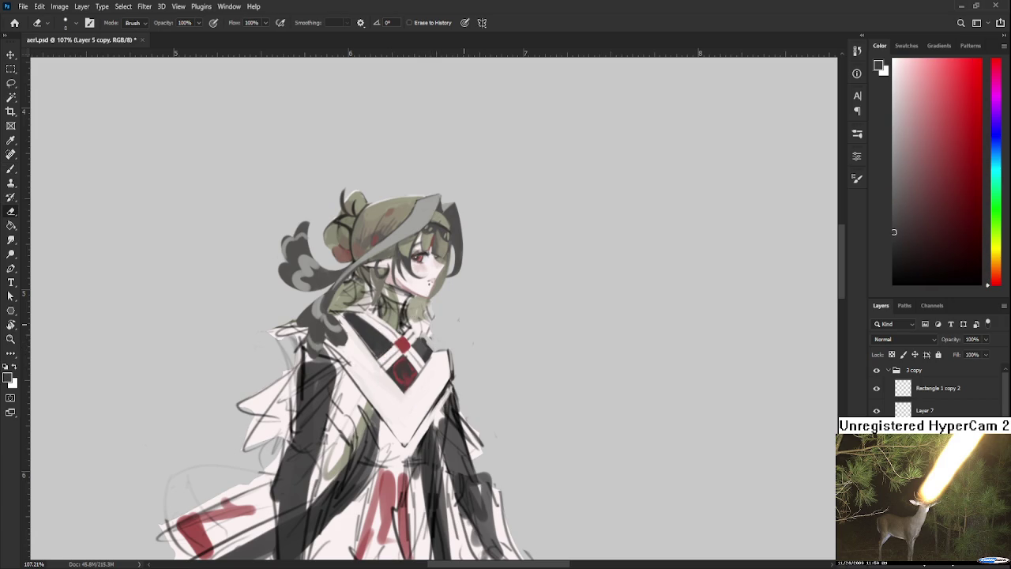
scroll(478, 323, down, 2)
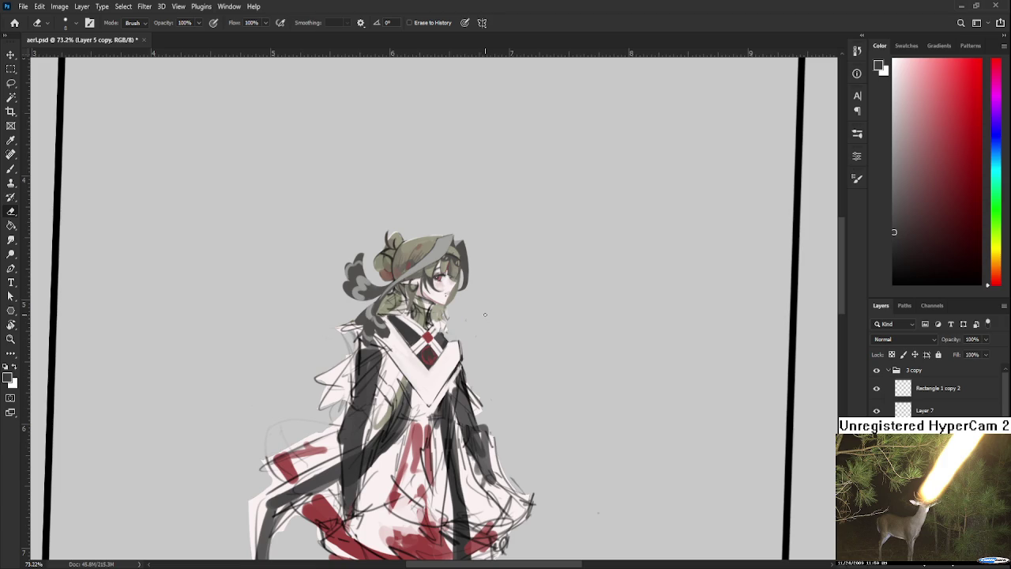
Step: Rotate the canvas view to tilt the figure around the collar emblem
scroll(481, 317, up, 2)
scroll(435, 338, up, 3)
key(r)
drag(435, 338, 403, 334)
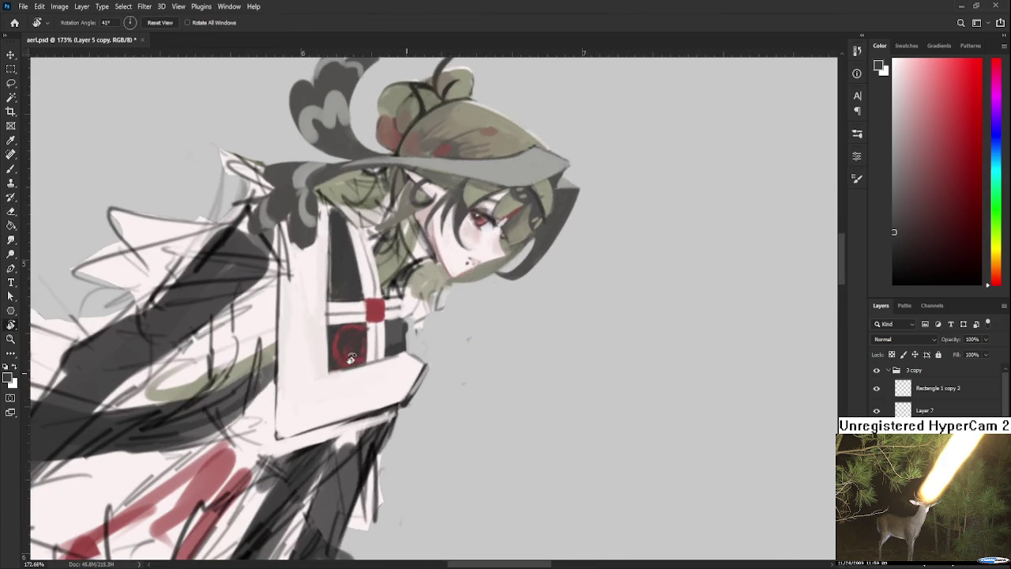
key(b)
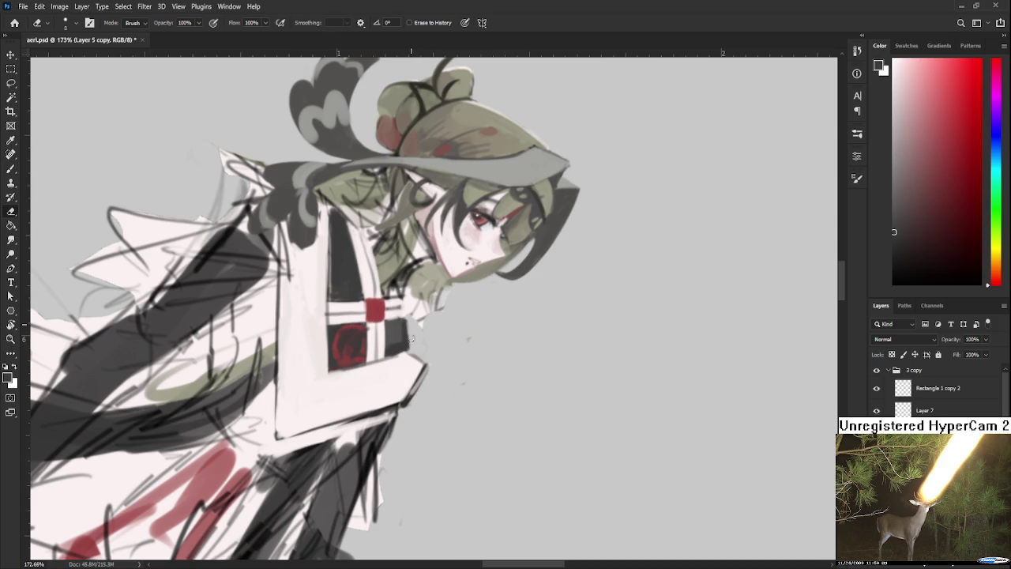
key(r)
mouse_move(409, 324)
mouse_down()
mouse_move(470, 360)
mouse_move(420, 332)
mouse_up()
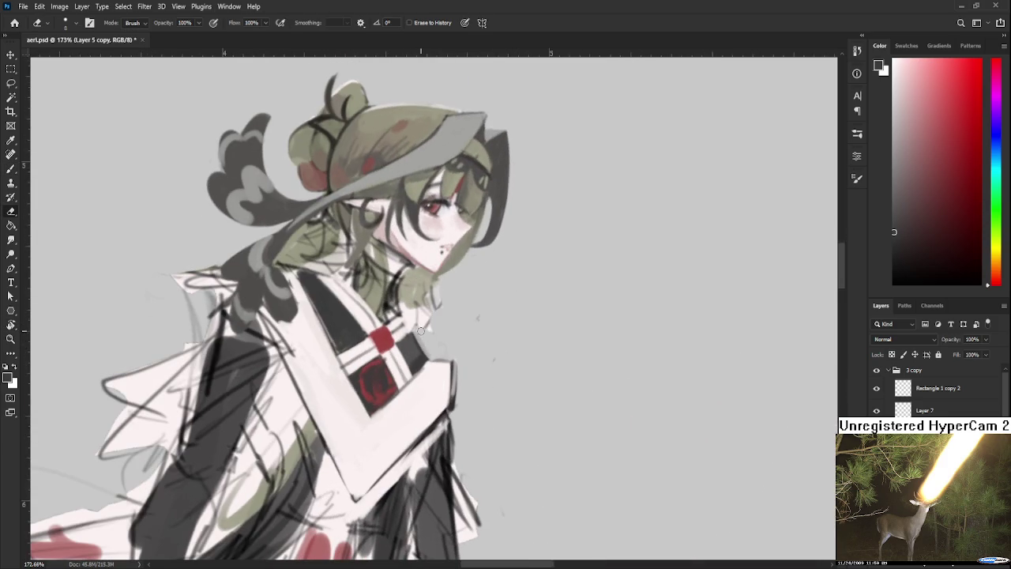
key(b)
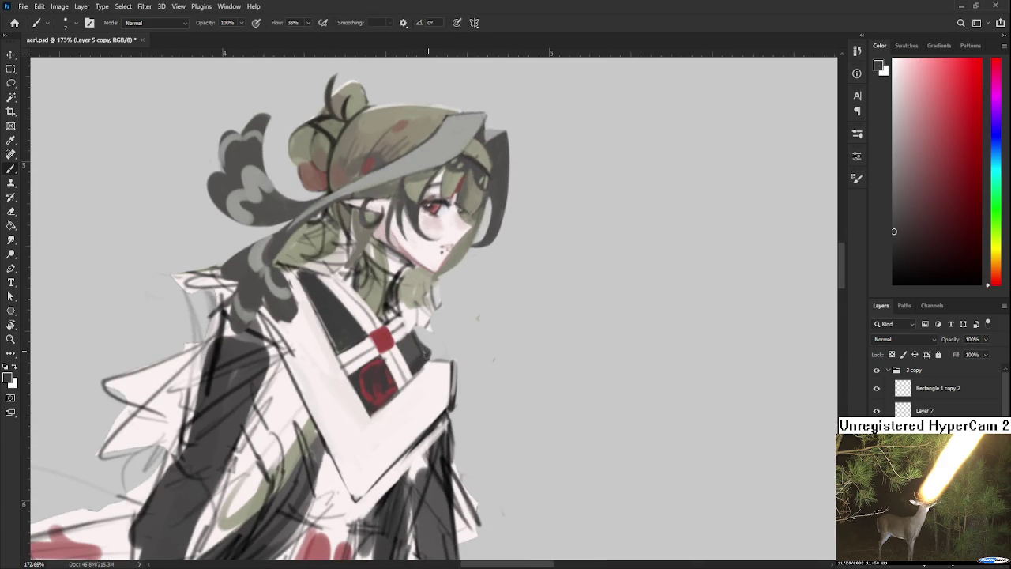
Step: Erase around the red circle, sample collar white and dark tones, and set the view upright
key(e)
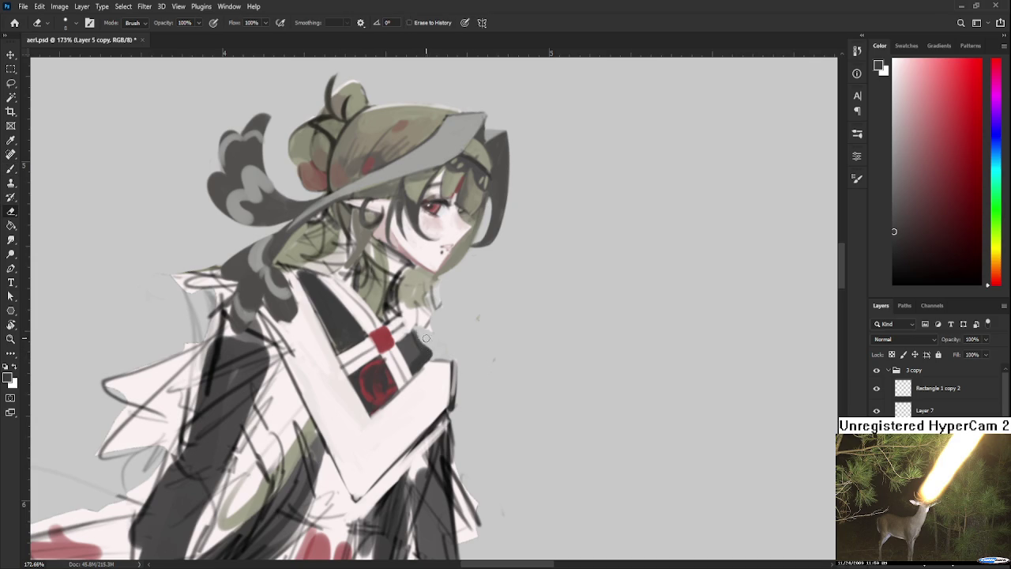
mouse_move(424, 335)
mouse_down()
mouse_move(355, 344)
mouse_move(371, 347)
mouse_up()
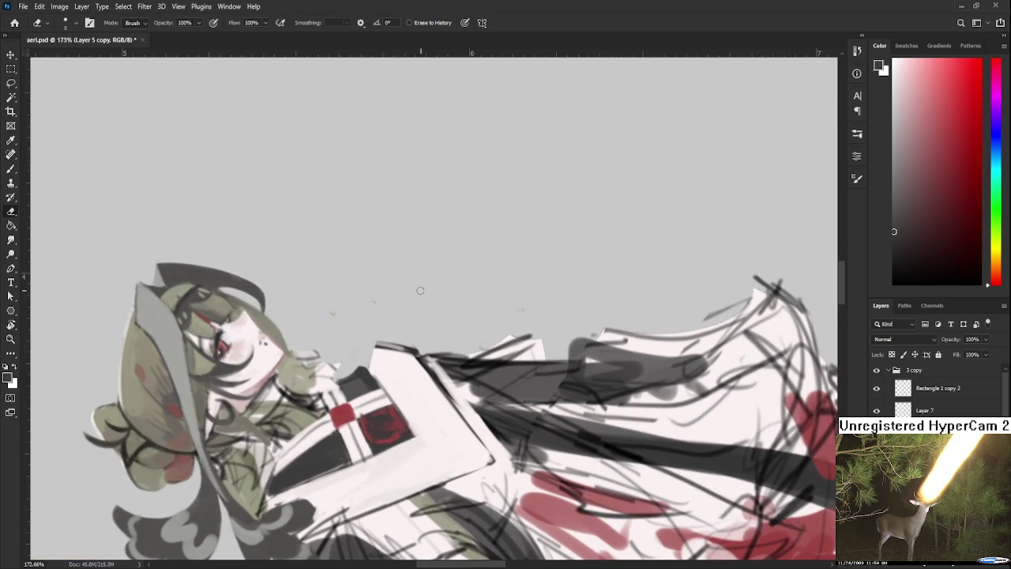
drag(442, 279, 433, 352)
key(b)
alt+click(433, 351)
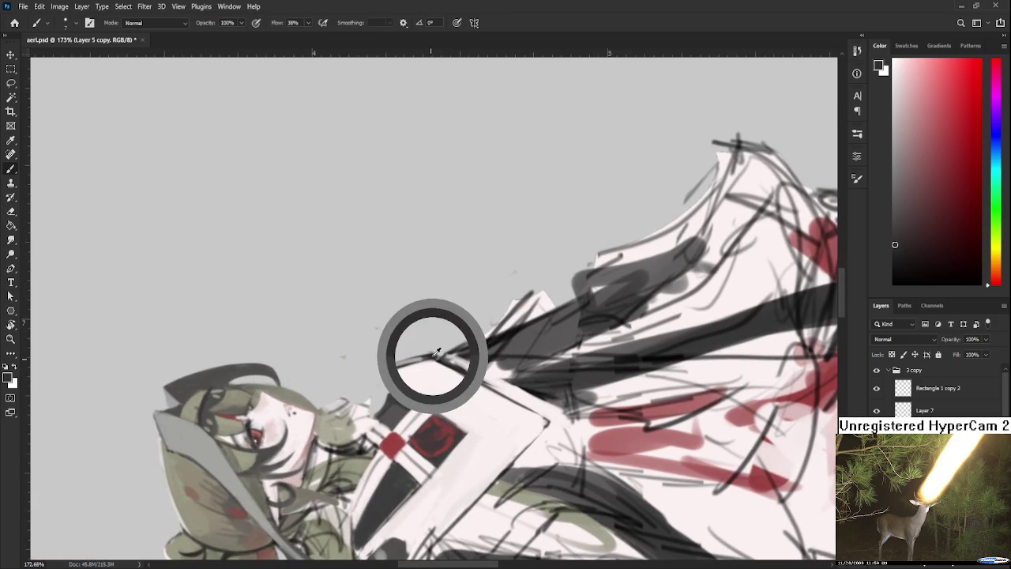
alt+click(400, 383)
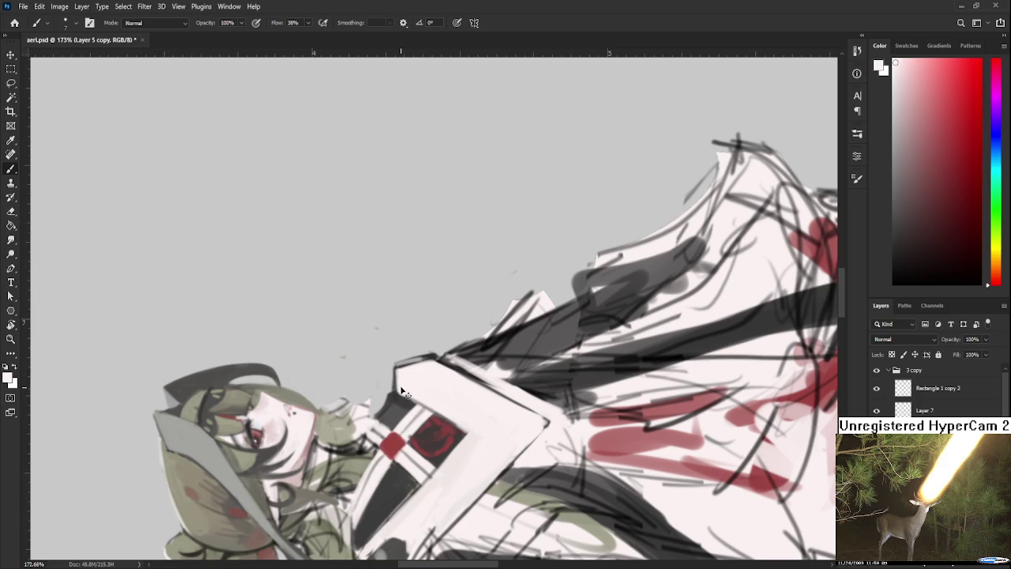
alt+click(408, 366)
alt+click(403, 367)
key(r)
drag(429, 365, 440, 412)
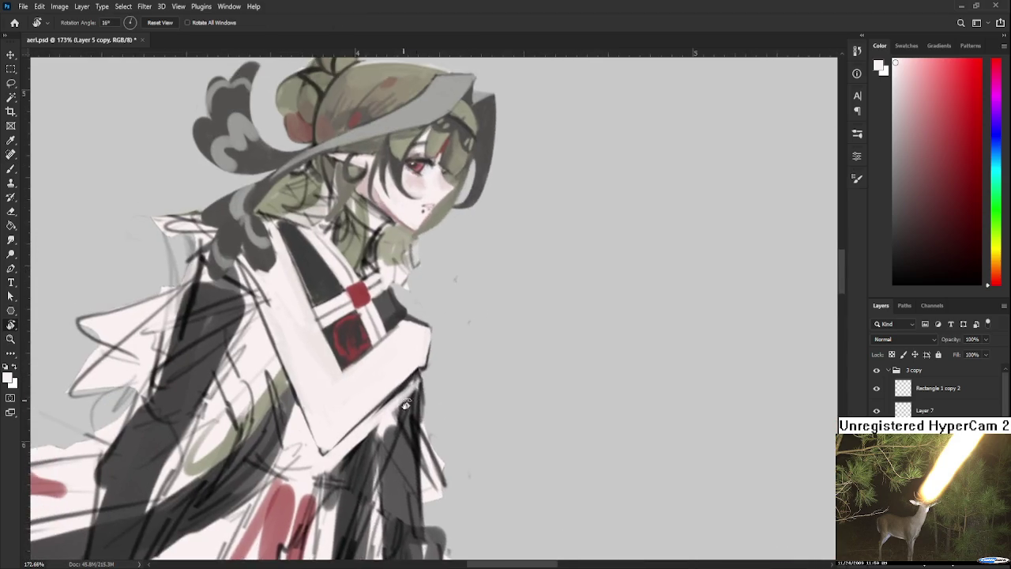
Step: Paint white over the dark patch beside the emblem, redoing the first stroke
scroll(473, 374, down, 3)
scroll(473, 375, down, 3)
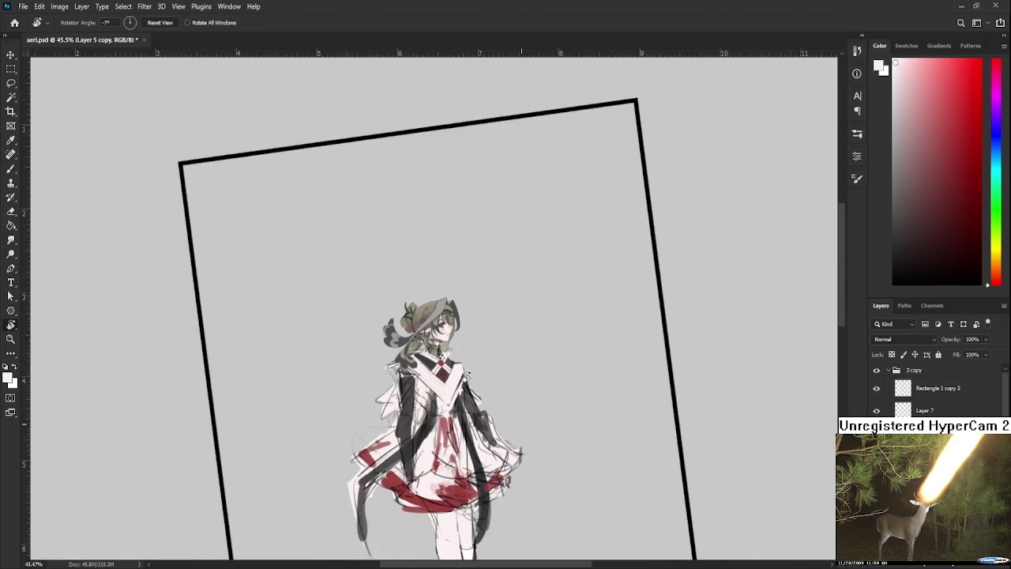
scroll(473, 374, down, 3)
scroll(466, 376, up, 2)
scroll(462, 379, up, 2)
scroll(457, 383, up, 2)
scroll(450, 386, up, 2)
drag(448, 387, 406, 455)
key(b)
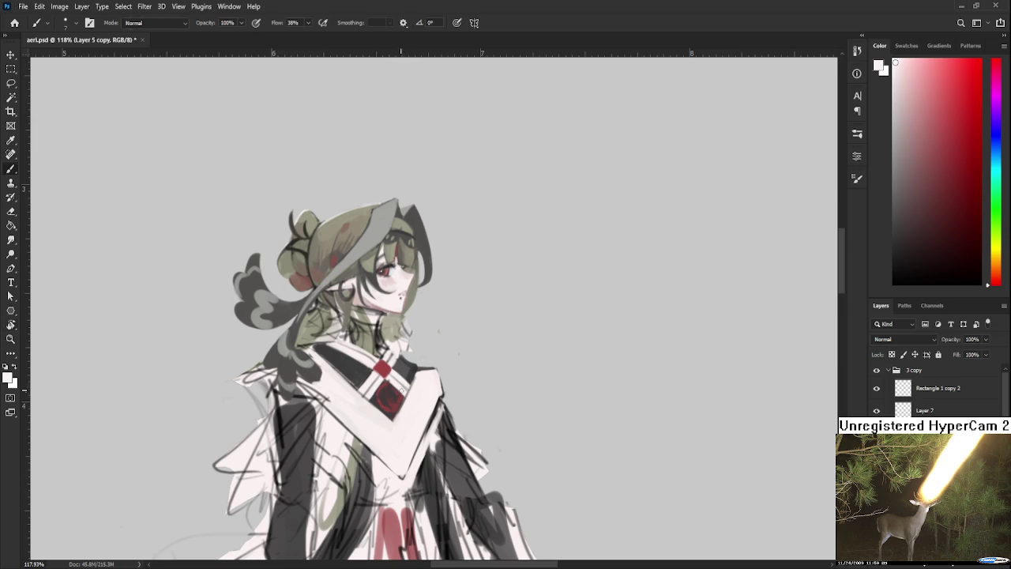
drag(421, 380, 384, 432)
key(ctrl+z)
drag(399, 395, 408, 394)
Step: Sample a light tone near the emblem, tilt the view, and sample collar dark grey
alt+click(410, 392)
drag(399, 368, 316, 348)
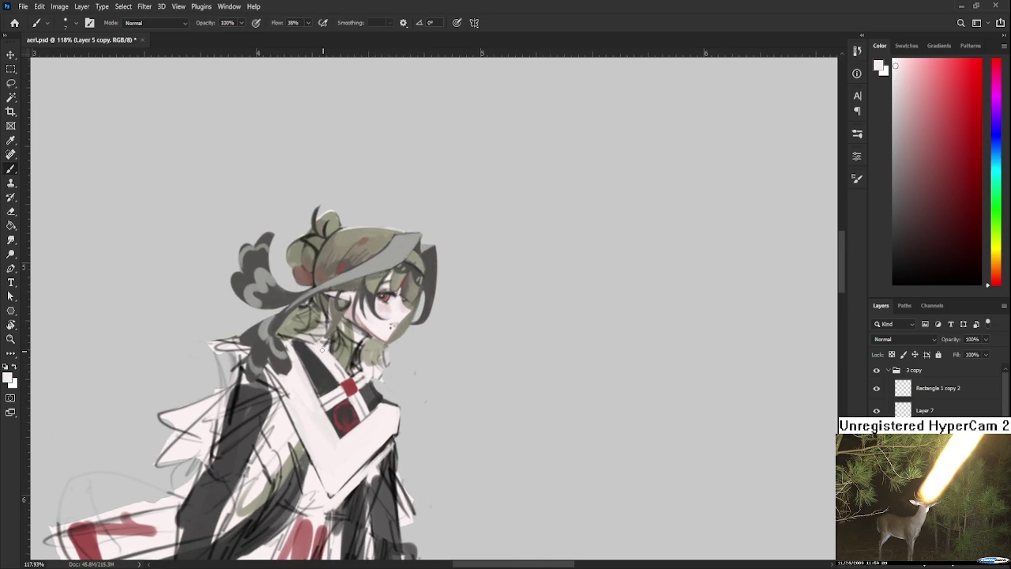
alt+click(310, 370)
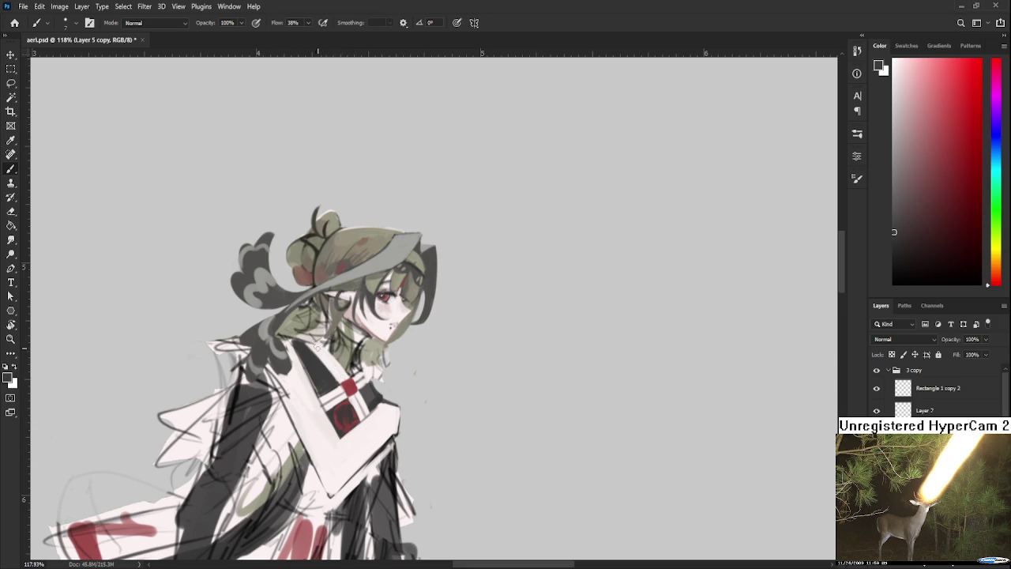
Step: Tilt the view and repaint the black collar with sampled dark collar shades
drag(348, 364, 343, 384)
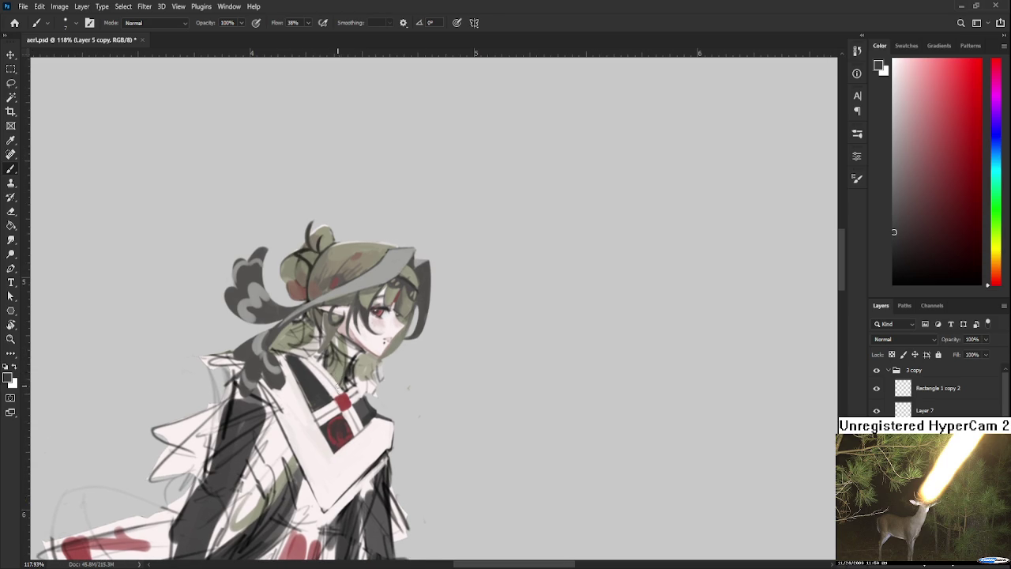
key(r)
drag(408, 387, 368, 377)
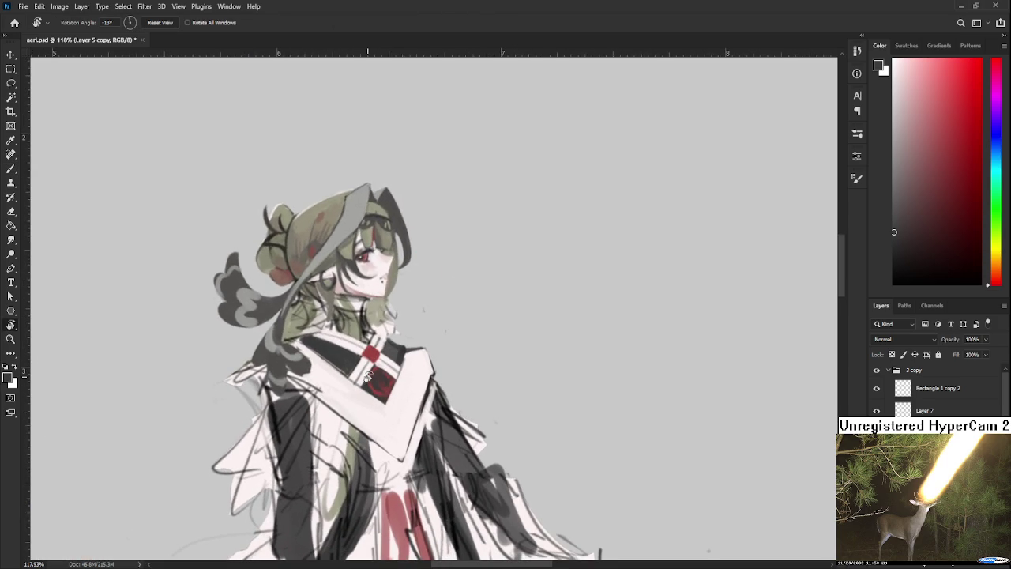
scroll(448, 347, up, 2)
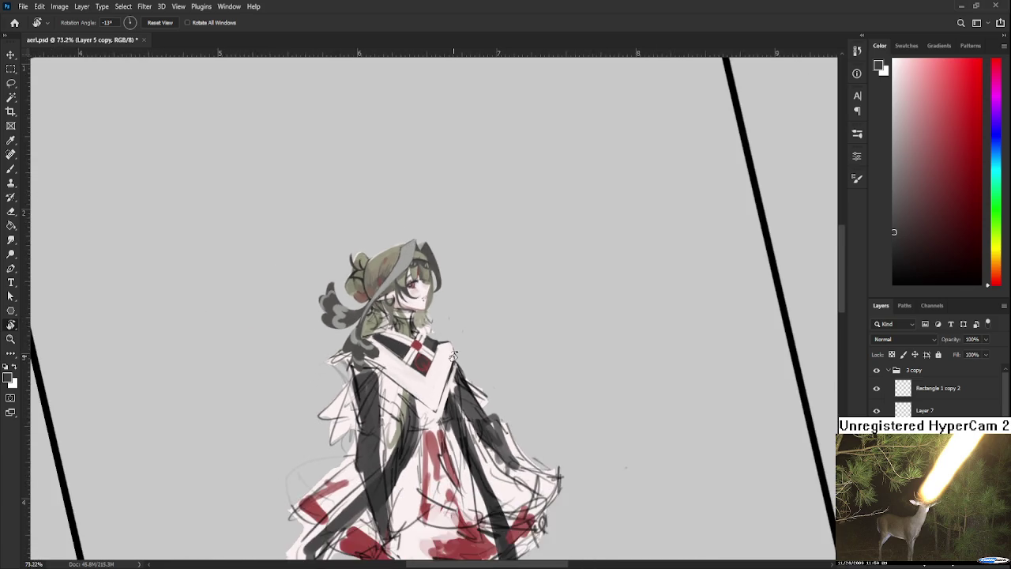
mouse_move(452, 357)
mouse_down()
mouse_move(427, 351)
mouse_move(394, 376)
mouse_up()
scroll(403, 349, up, 2)
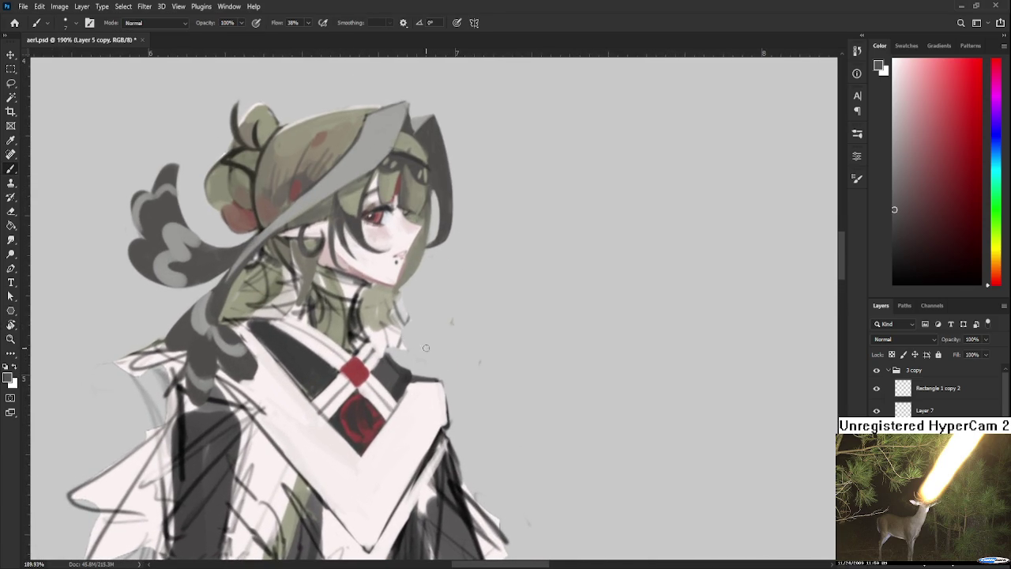
alt+click(407, 378)
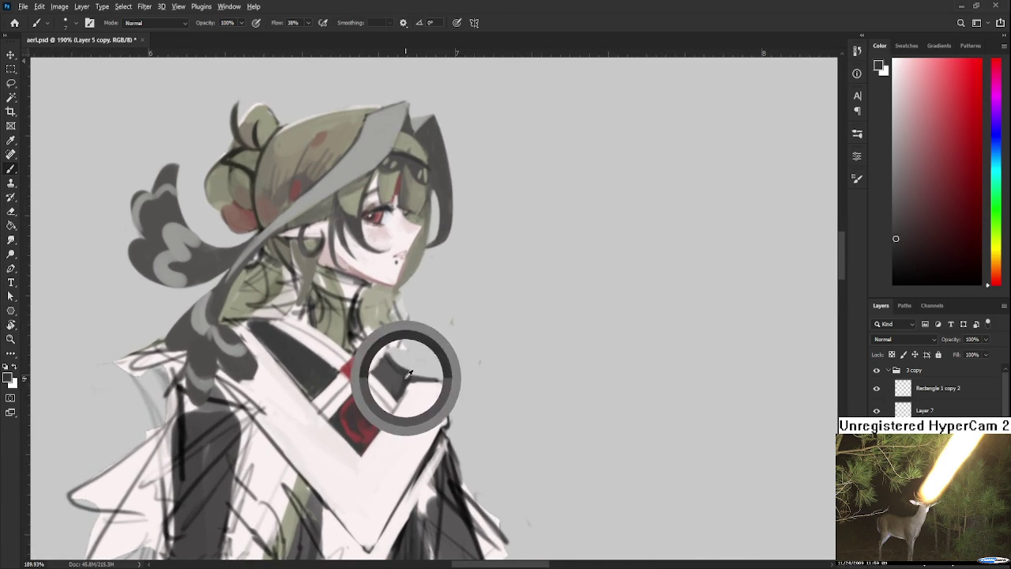
alt+click(409, 369)
alt+click(411, 372)
alt+click(399, 382)
Step: Paint the neck and robe edges with lighter and near-white tones, then the dark collar colour
drag(399, 382, 456, 398)
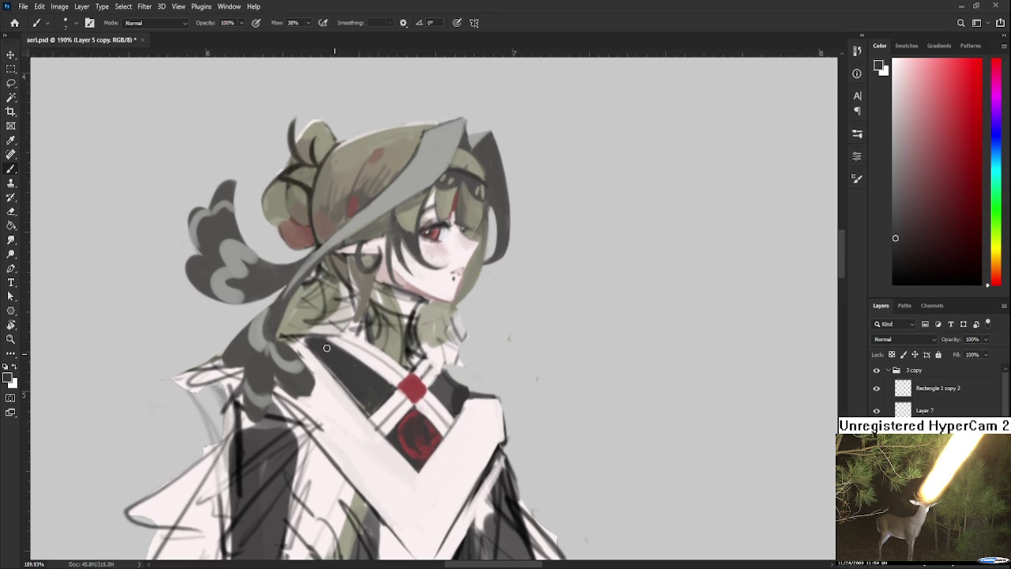
alt+click(348, 361)
alt+click(411, 316)
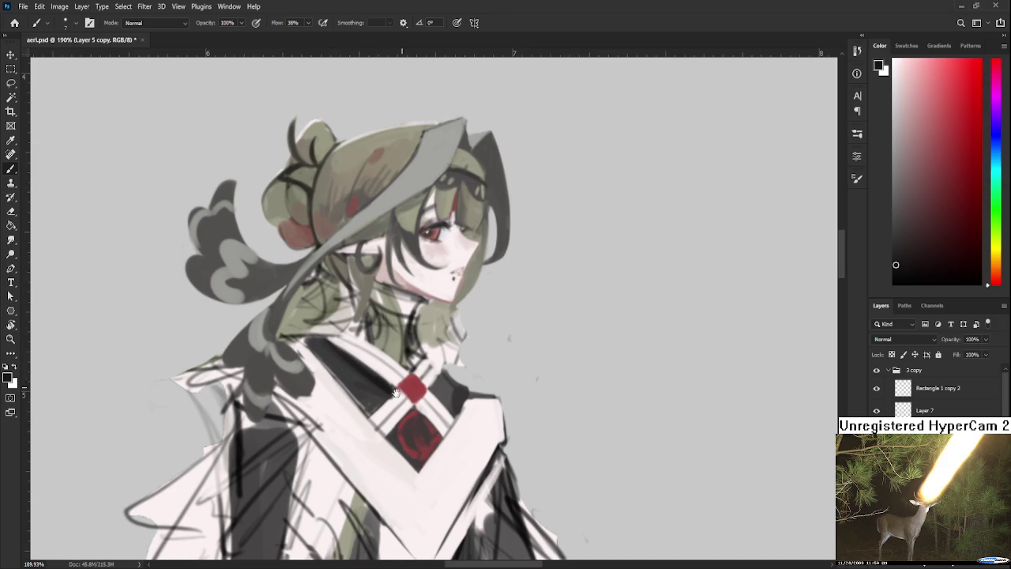
drag(401, 385, 394, 370)
alt+click(391, 383)
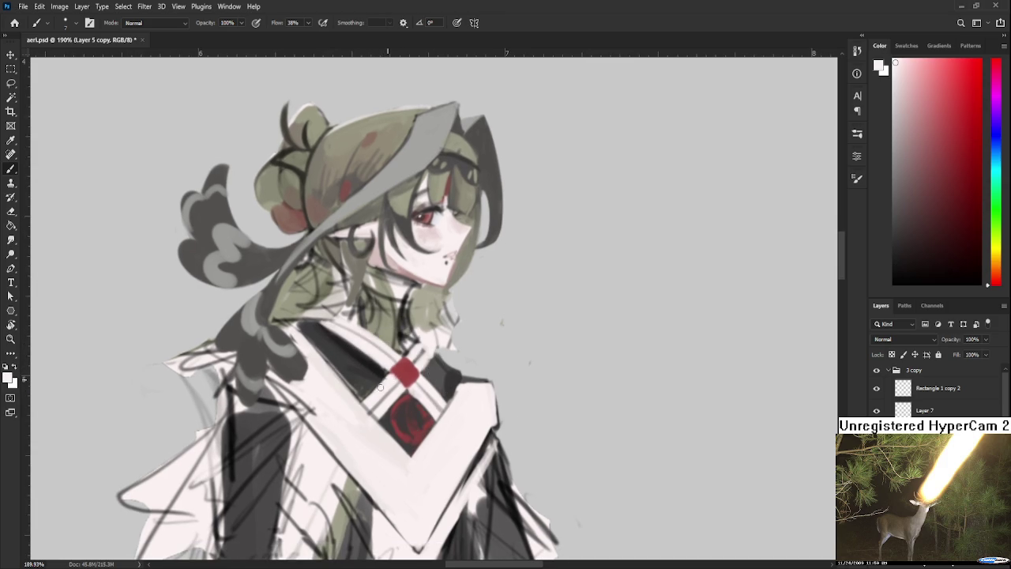
alt+click(382, 369)
drag(386, 357, 379, 347)
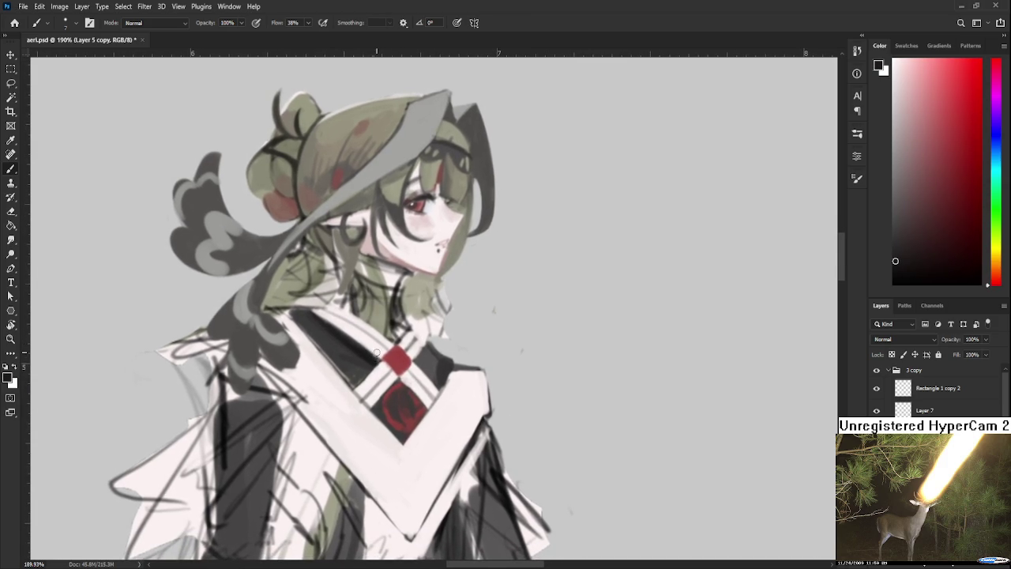
alt+click(350, 340)
alt+click(378, 351)
Step: Touch up the collar in a sideways view, then rotate the canvas back upright
drag(374, 351, 362, 346)
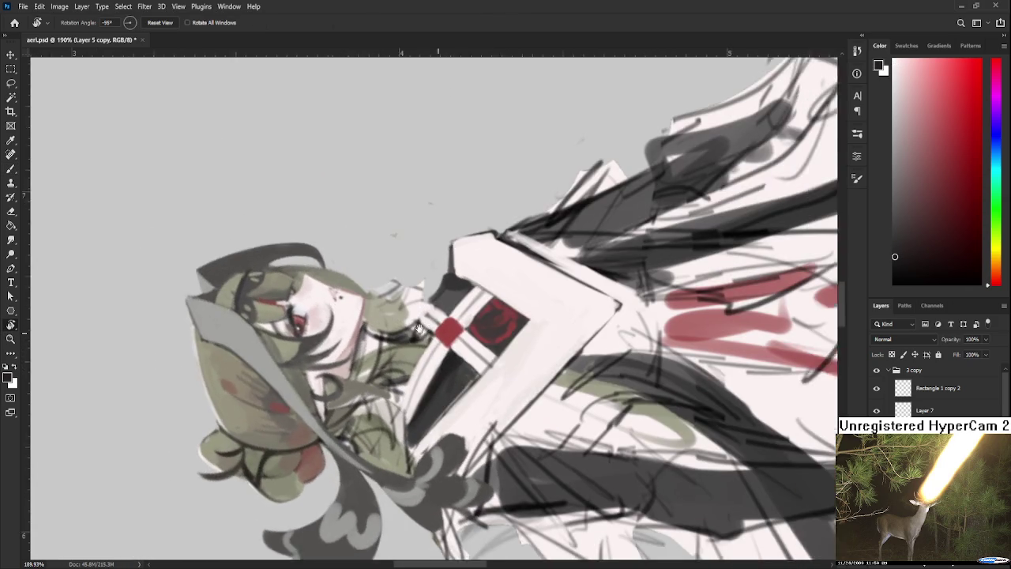
alt+click(365, 338)
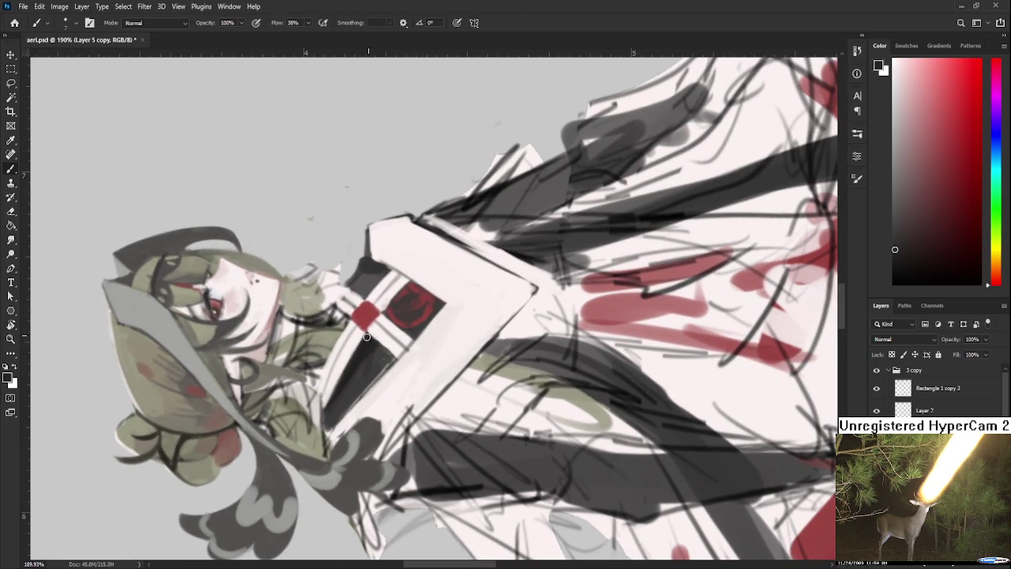
alt+click(350, 350)
drag(403, 294, 357, 362)
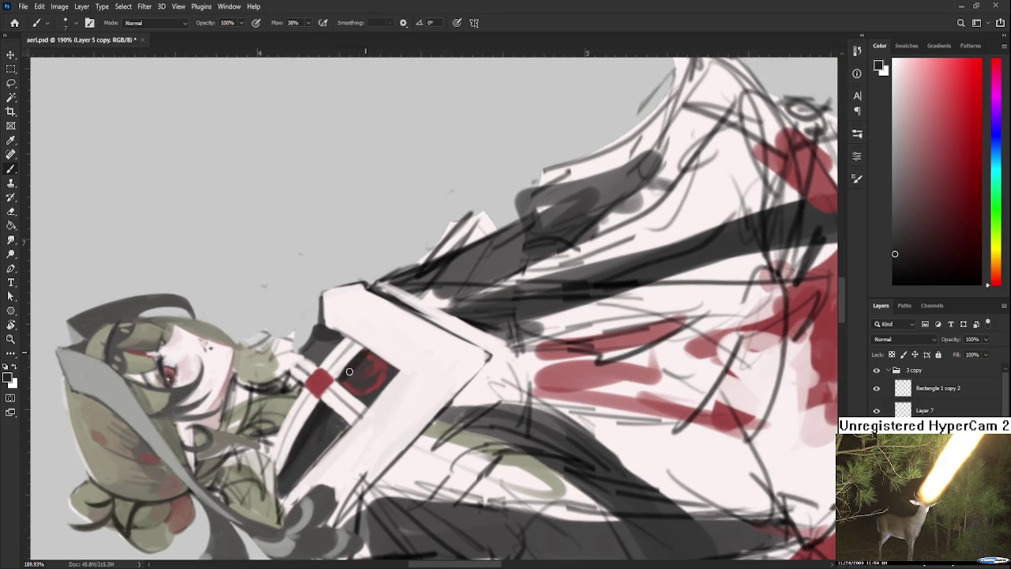
key(r)
drag(373, 351, 383, 397)
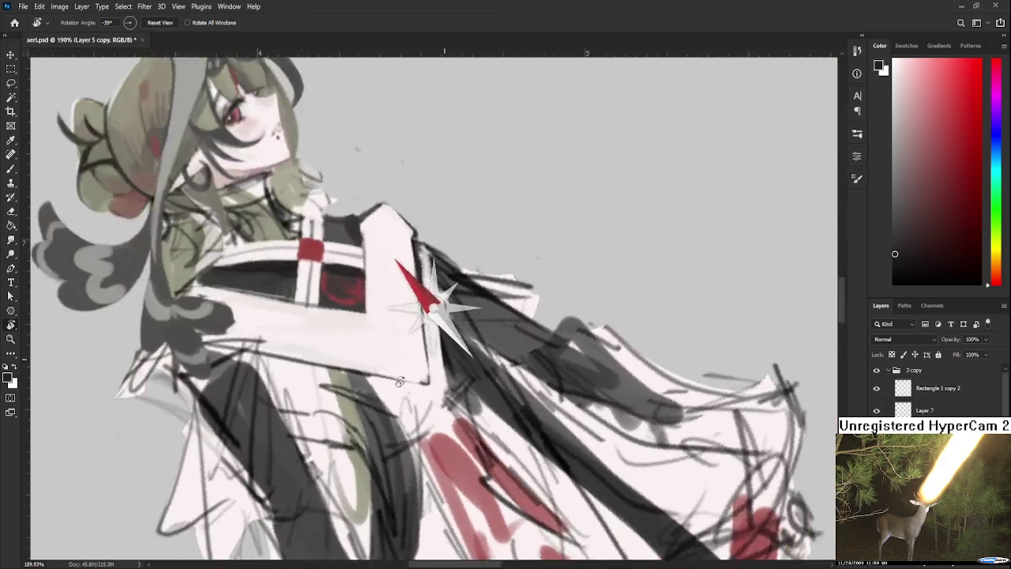
key(b)
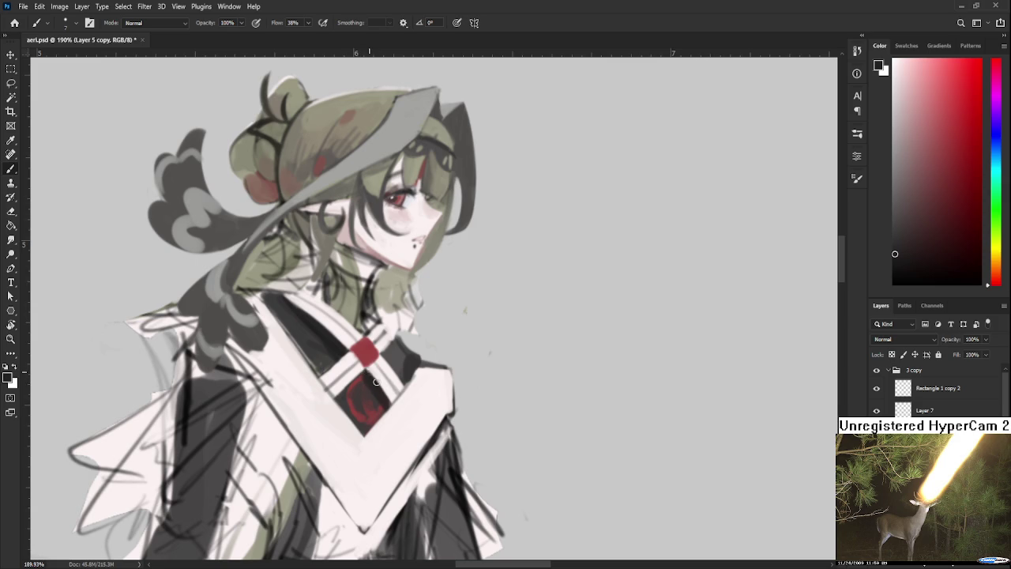
Step: Refine the white robe beside the red clasp with sampled near-white tones
alt+click(368, 379)
alt+click(365, 373)
alt+click(376, 371)
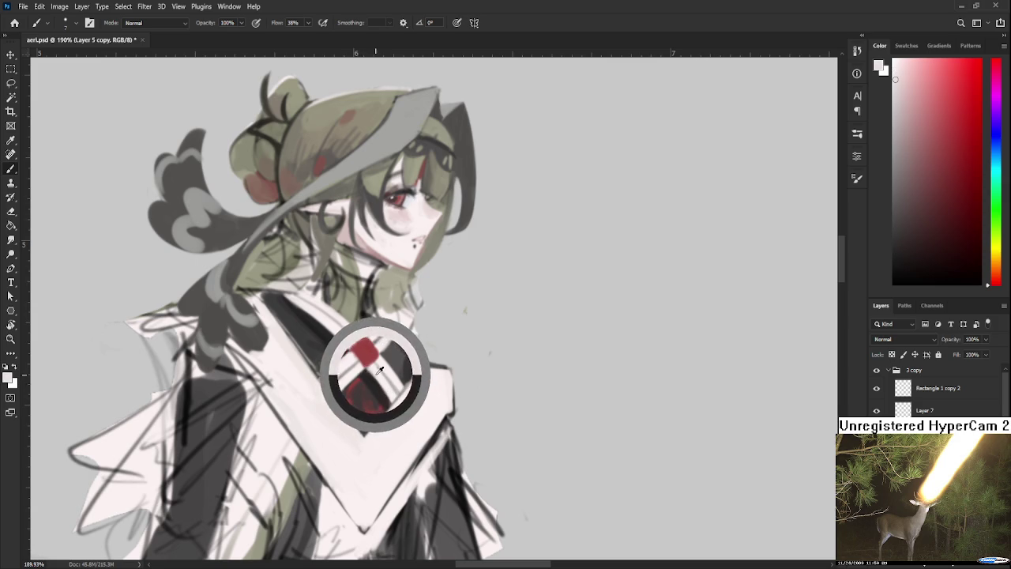
alt+click(371, 380)
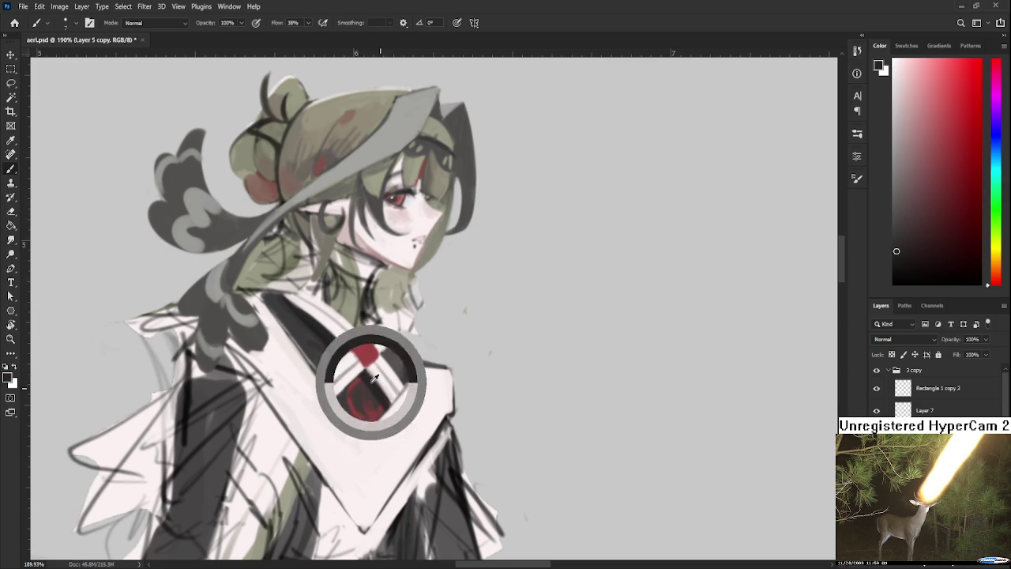
alt+click(378, 378)
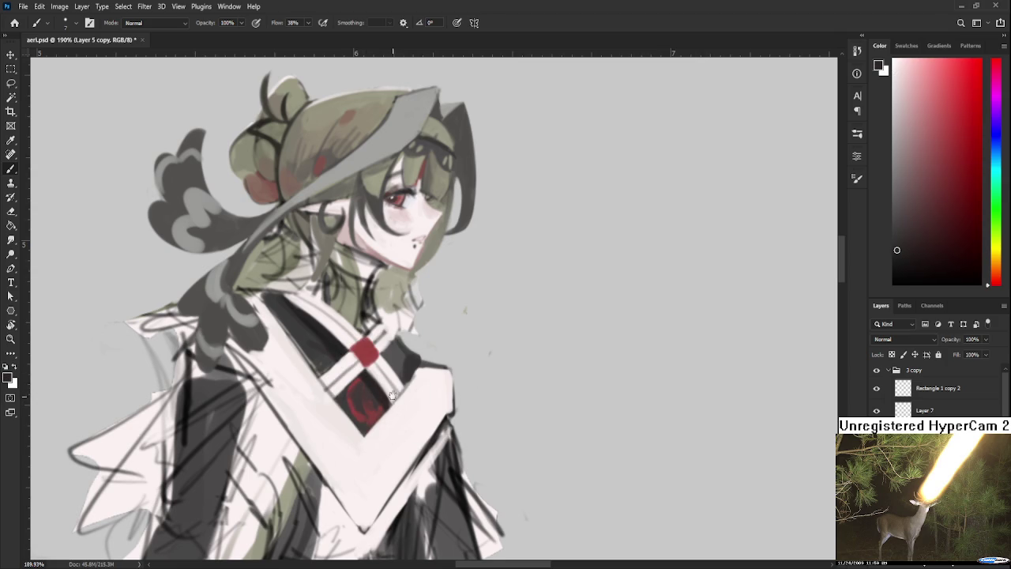
drag(378, 381, 391, 382)
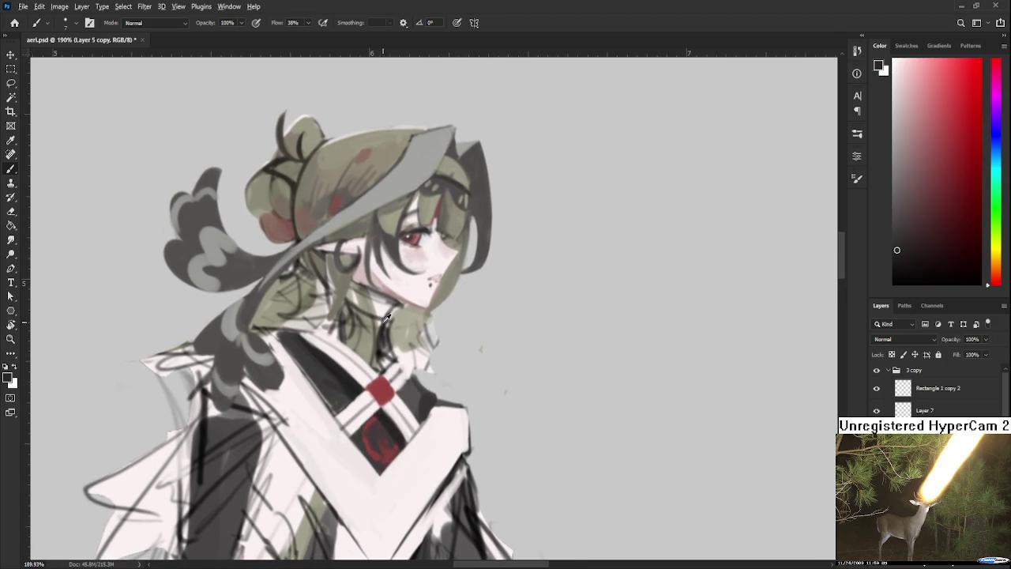
Step: Paint around the red clasp and the lighter collar area, zooming to check
alt+click(355, 378)
alt+click(355, 391)
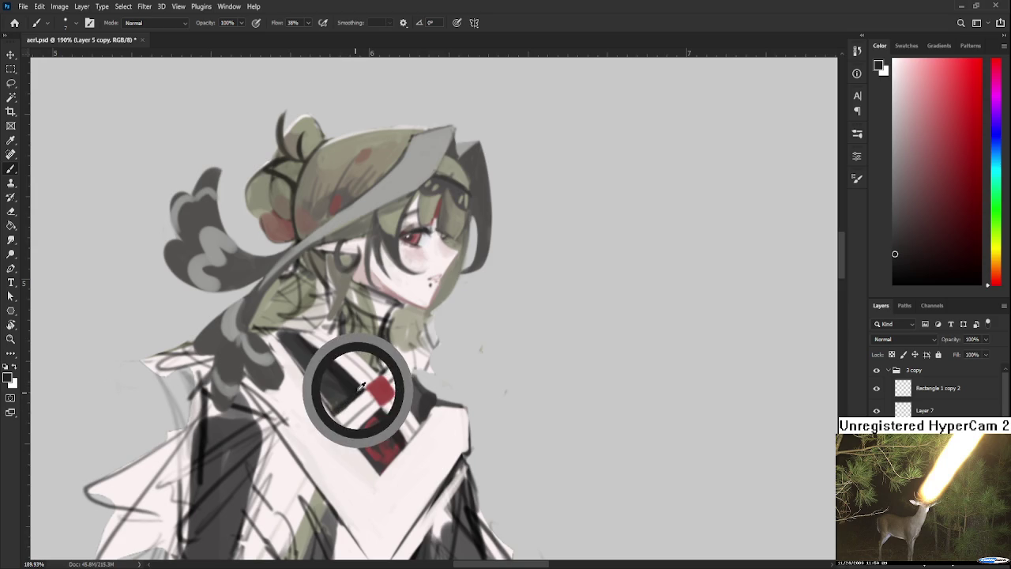
drag(349, 374, 372, 396)
alt+click(373, 404)
alt+click(310, 364)
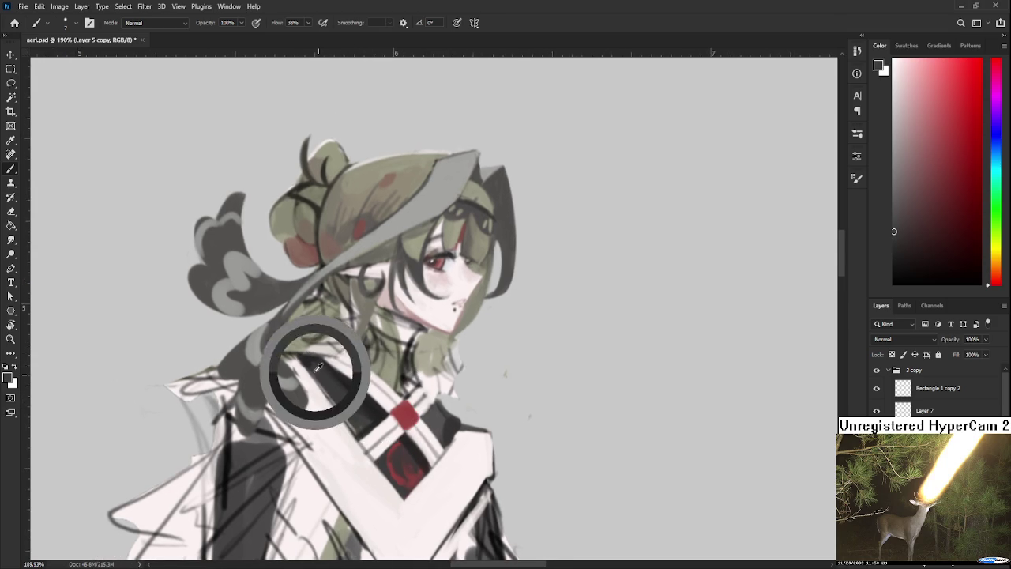
drag(330, 380, 332, 365)
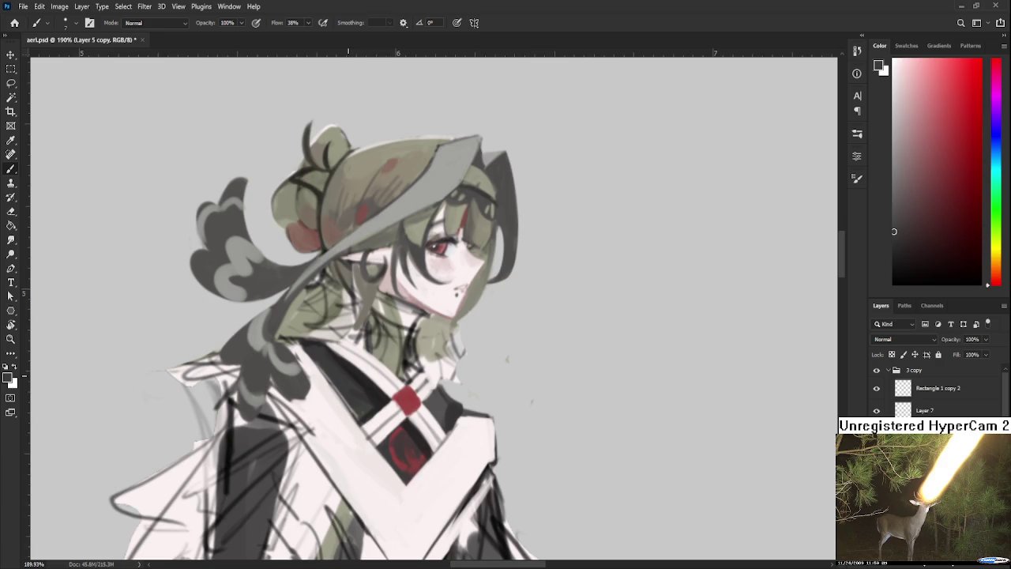
scroll(386, 381, down, 2)
scroll(385, 381, down, 3)
scroll(385, 381, up, 2)
scroll(385, 381, up, 2)
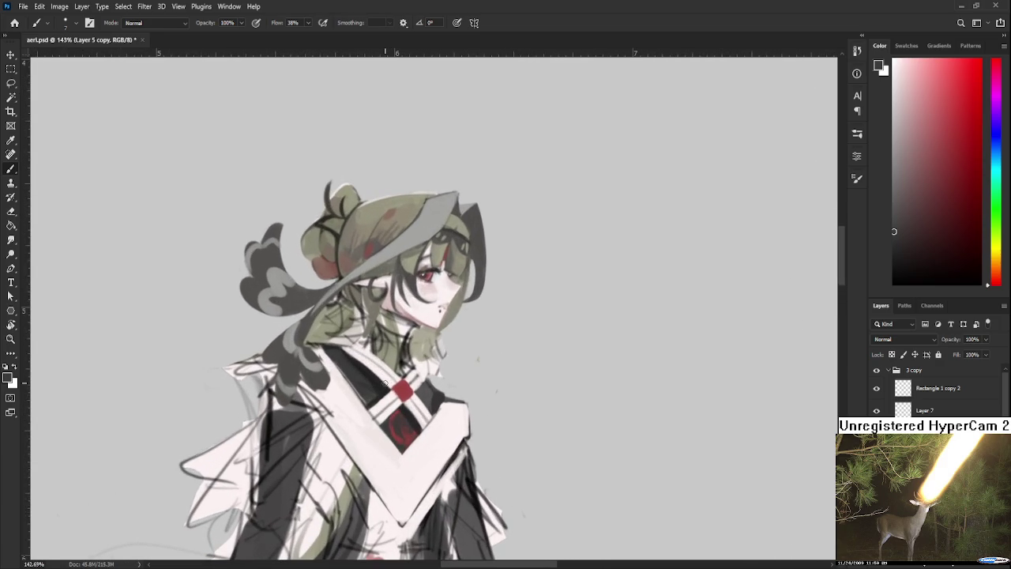
Step: Check the drawing in a rotated view, then repaint the collar outward from the clasp
key(r)
drag(385, 382, 442, 371)
key(b)
alt+click(361, 368)
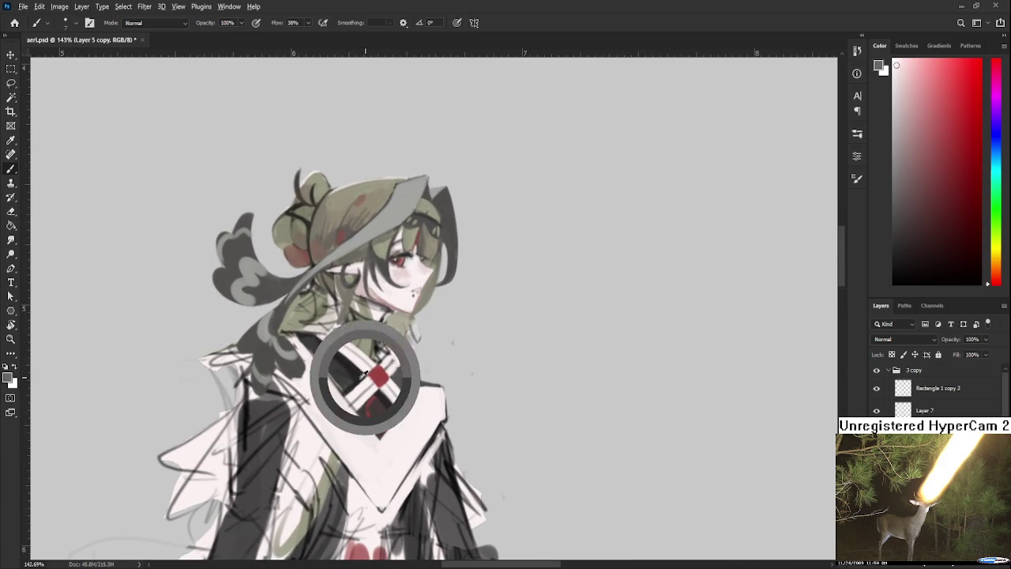
drag(360, 368, 333, 362)
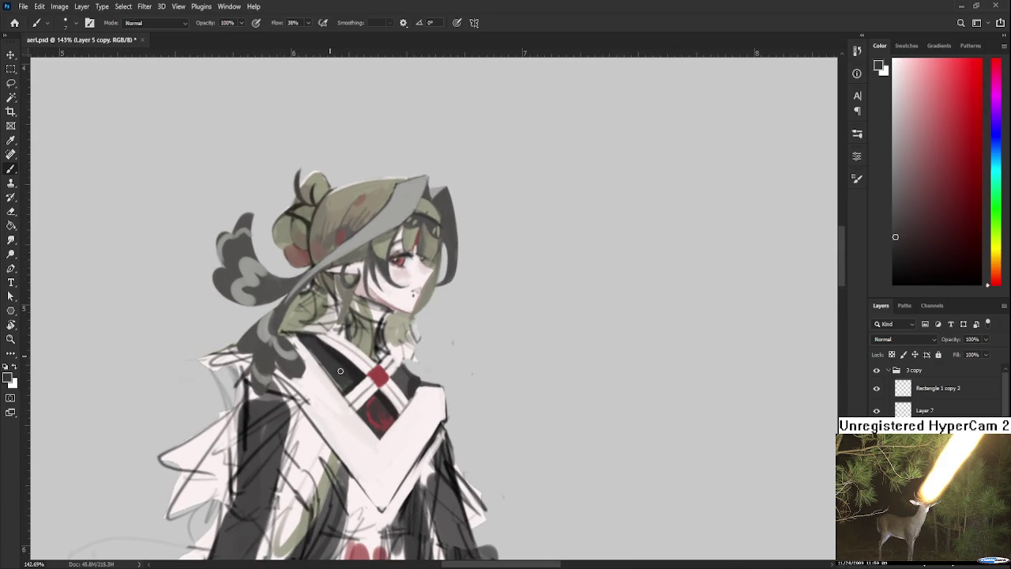
Step: Shape the lapel and collar with alternating lighter lapel and darker collar tones
alt+click(314, 341)
alt+click(354, 361)
drag(337, 349, 360, 367)
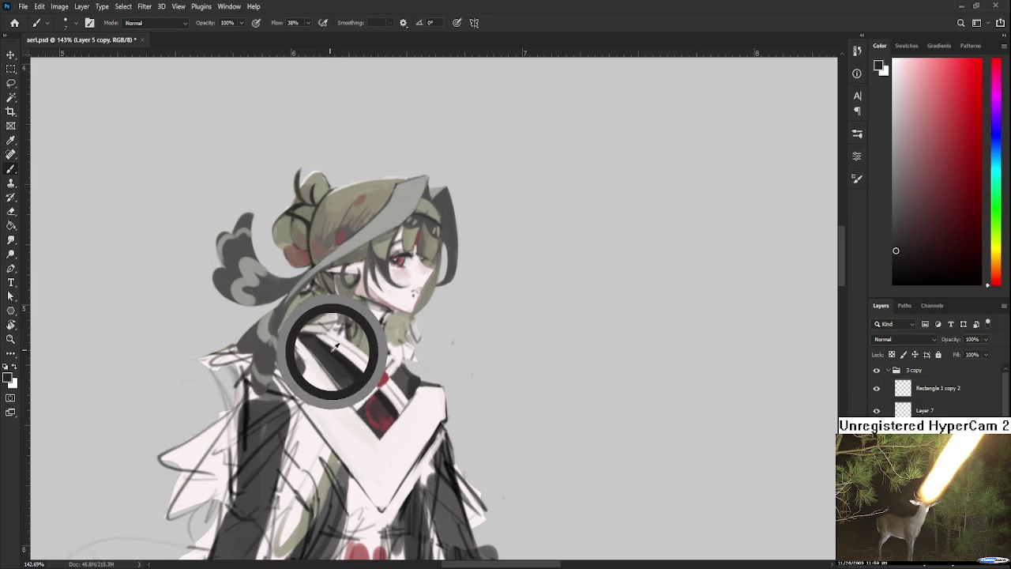
alt+click(360, 367)
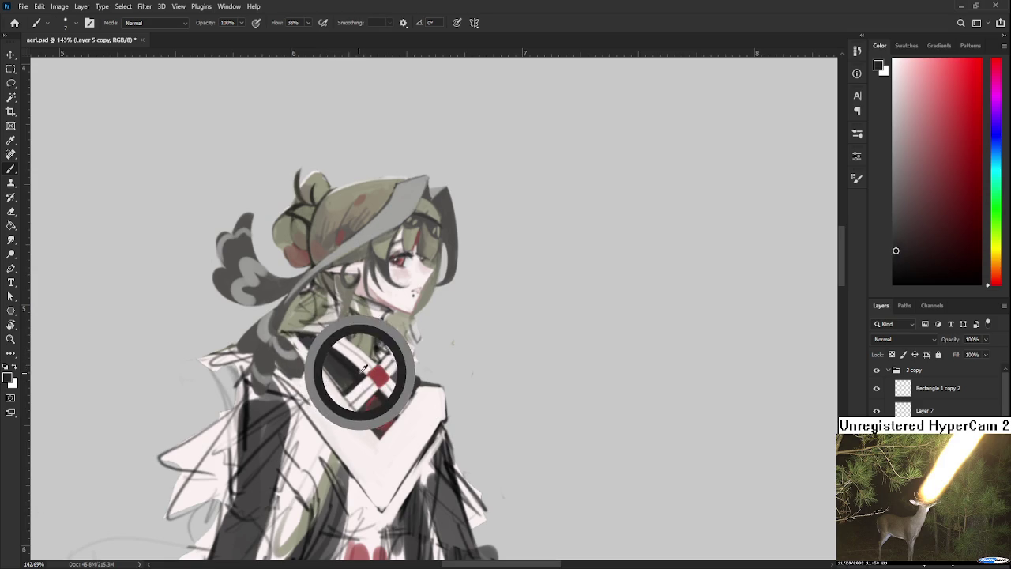
alt+click(363, 364)
alt+click(364, 364)
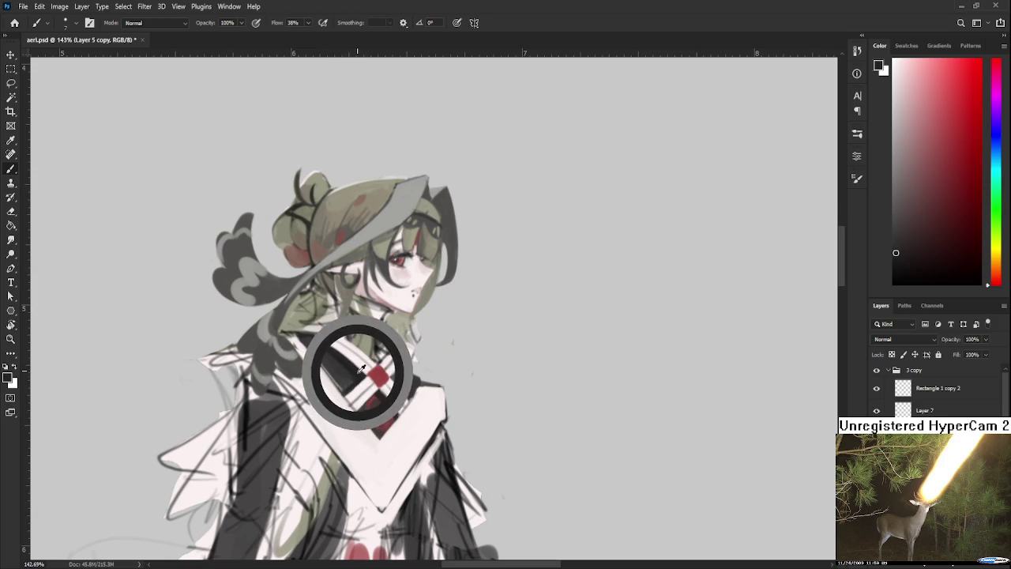
alt+click(351, 377)
alt+click(357, 378)
Step: Tidy the neck area with lighter tones sampled near the collar
mouse_move(361, 369)
mouse_down()
mouse_move(359, 387)
mouse_move(380, 355)
mouse_up()
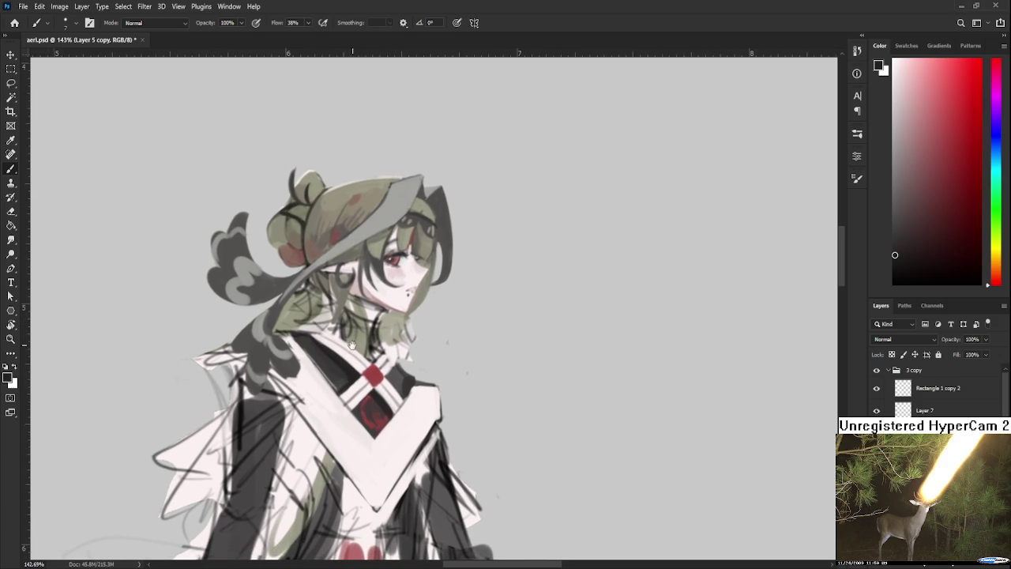
alt+click(397, 389)
alt+click(391, 373)
alt+click(397, 374)
alt+click(409, 382)
alt+click(399, 367)
scroll(415, 355, down, 3)
Step: Frame the collar and paint it with a darker sampled collar colour
scroll(417, 357, down, 2)
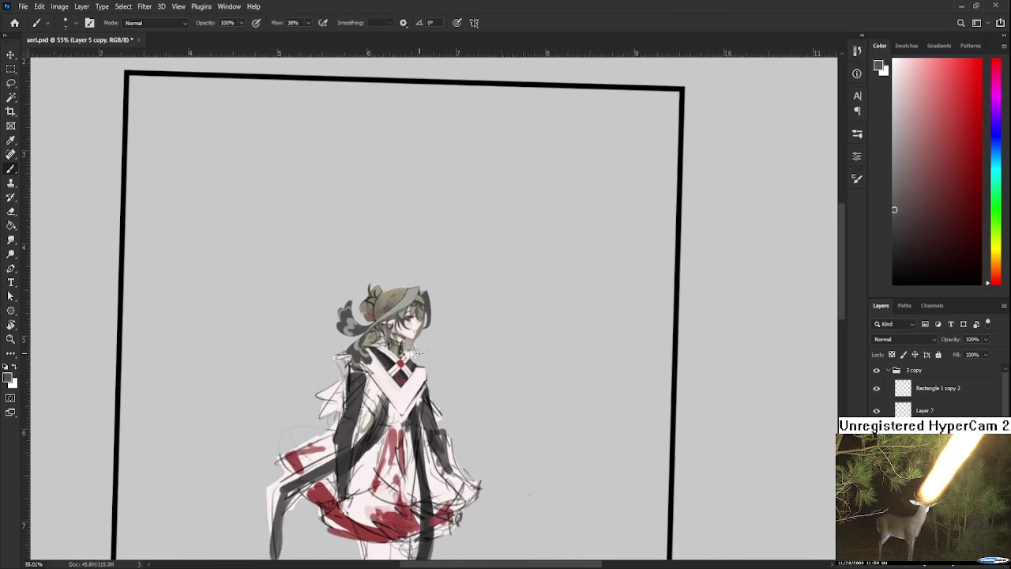
scroll(418, 355, up, 1)
scroll(419, 356, up, 2)
scroll(419, 356, up, 2)
drag(357, 368, 387, 411)
alt+click(338, 381)
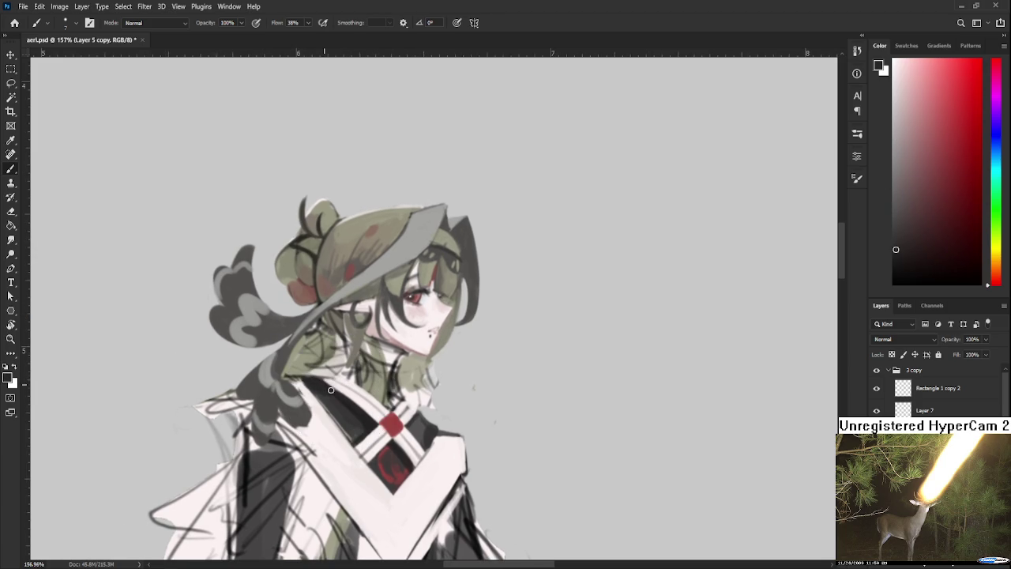
drag(335, 398, 336, 384)
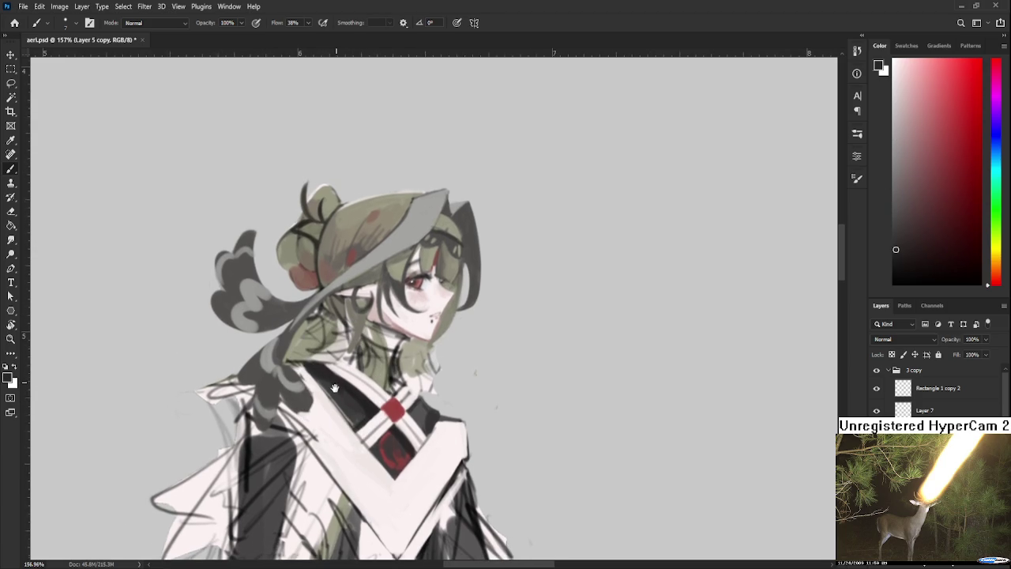
Step: Fill the black collar edges with a mix of lighter and darker collar tones
alt+click(323, 370)
alt+click(337, 383)
alt+click(337, 390)
alt+click(347, 381)
alt+click(348, 394)
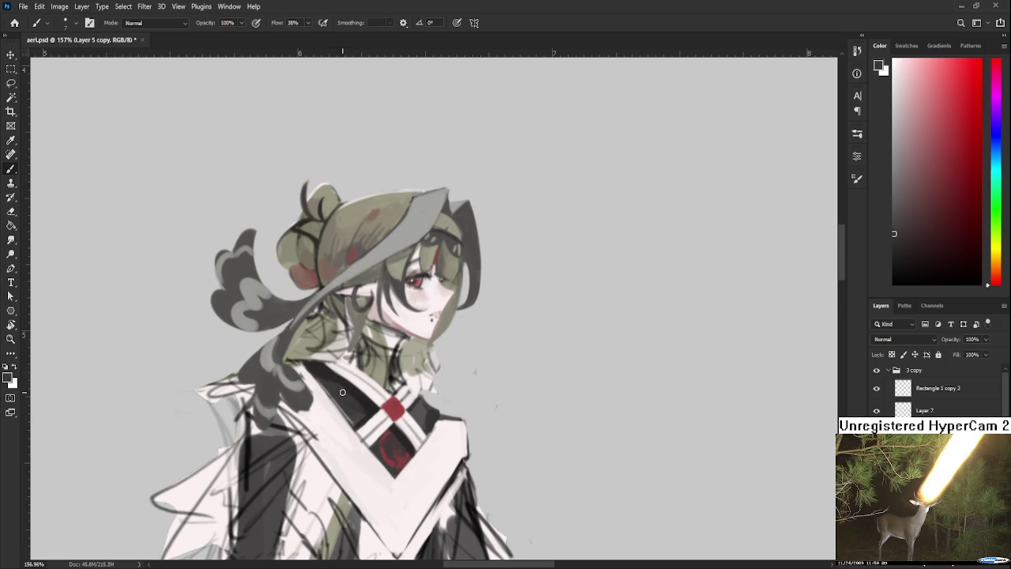
alt+click(356, 389)
alt+click(362, 401)
Step: Keep refilling the collar beside the red clasp with freshly sampled collar colours
drag(363, 410, 353, 387)
alt+click(353, 388)
alt+click(347, 396)
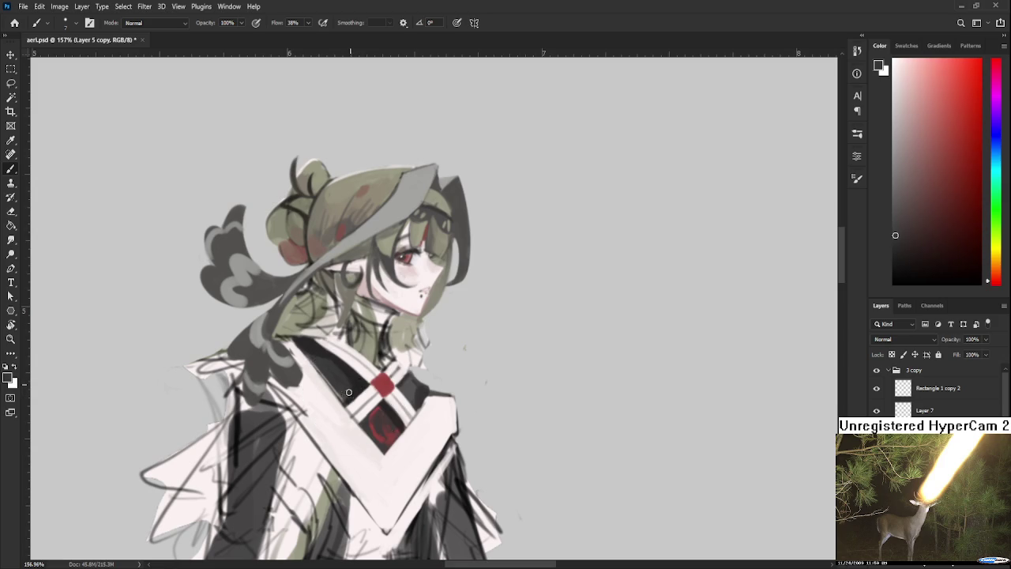
alt+click(359, 381)
alt+click(350, 397)
alt+click(361, 383)
alt+click(357, 374)
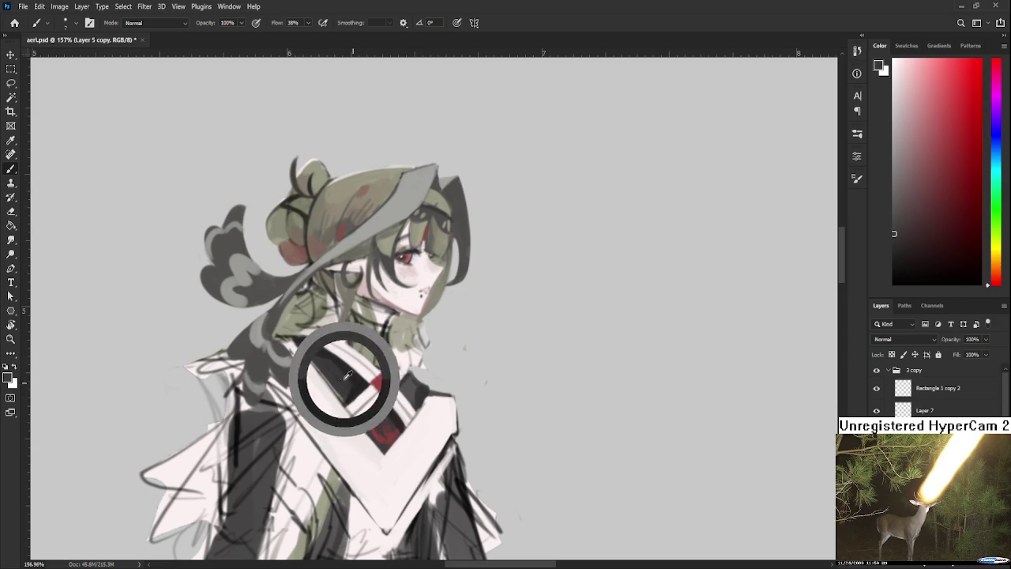
alt+click(356, 365)
drag(355, 364, 349, 360)
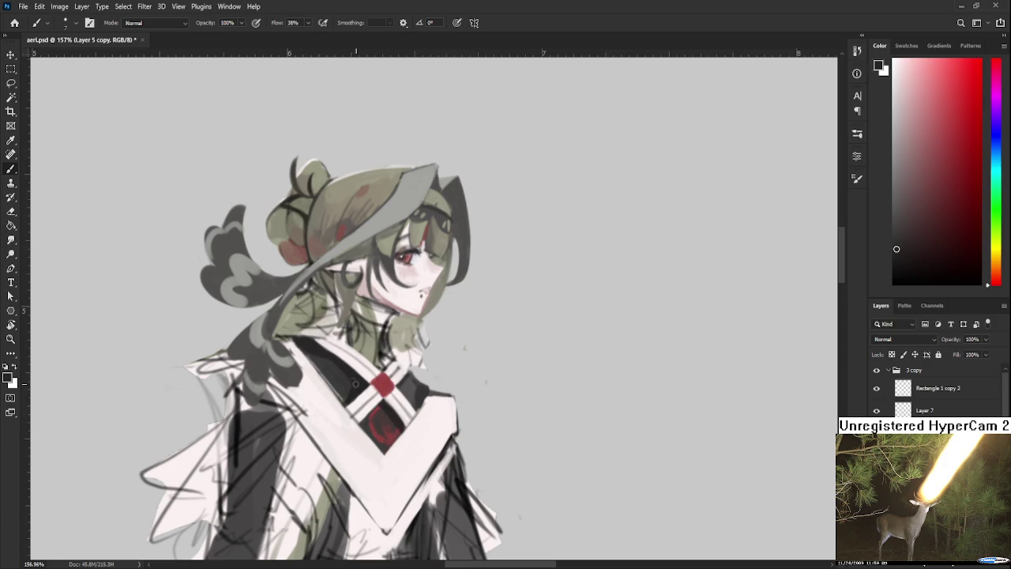
Step: Zoom out and back in to review the character's upper body
drag(361, 382, 350, 402)
scroll(368, 382, down, 1)
scroll(368, 381, down, 1)
scroll(368, 381, down, 1)
scroll(368, 382, down, 1)
scroll(368, 381, down, 1)
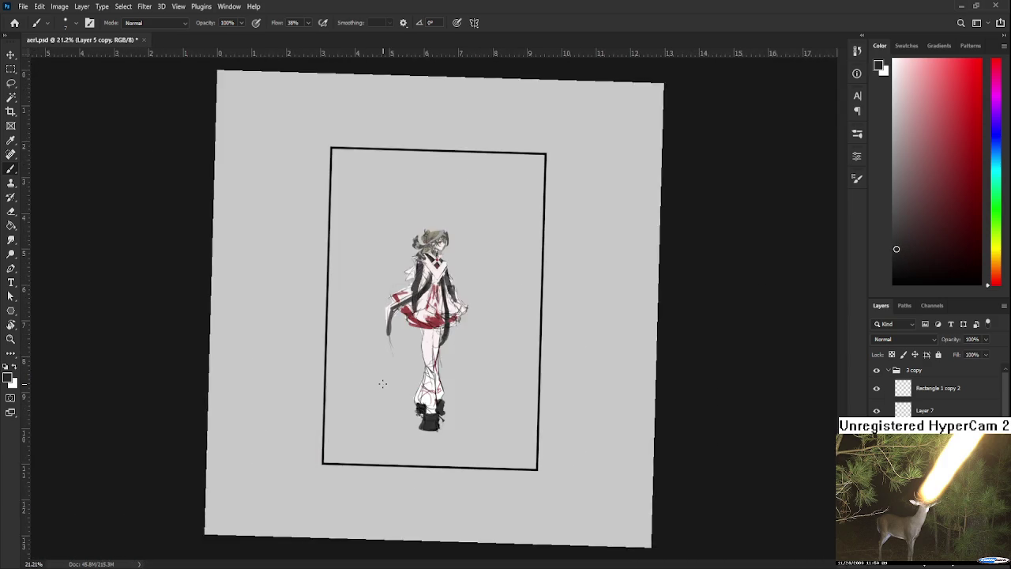
scroll(387, 371, up, 1)
scroll(399, 363, up, 1)
scroll(408, 357, up, 1)
drag(409, 357, 329, 538)
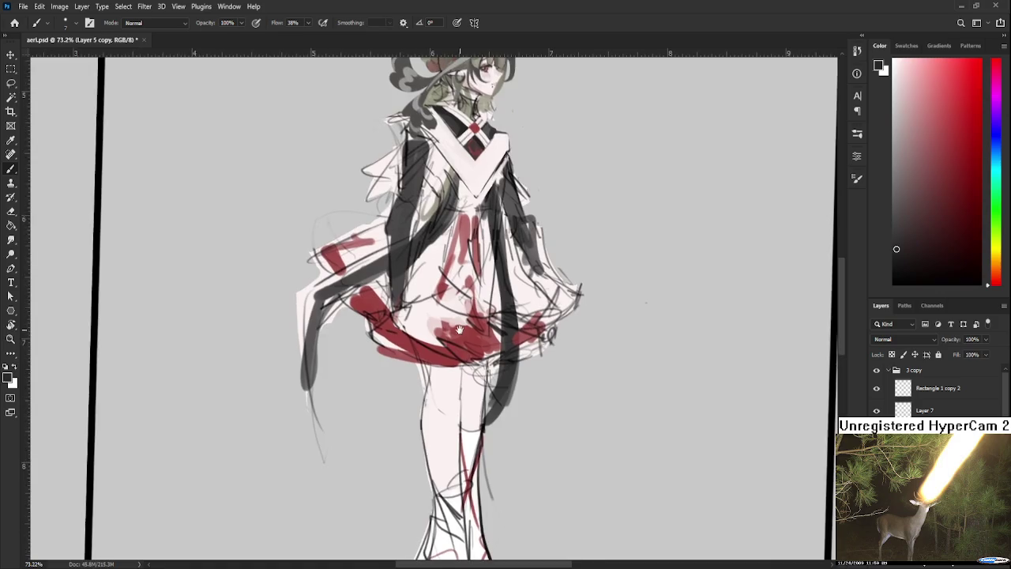
scroll(379, 411, down, 1)
scroll(391, 407, up, 1)
scroll(400, 404, up, 2)
scroll(400, 403, up, 1)
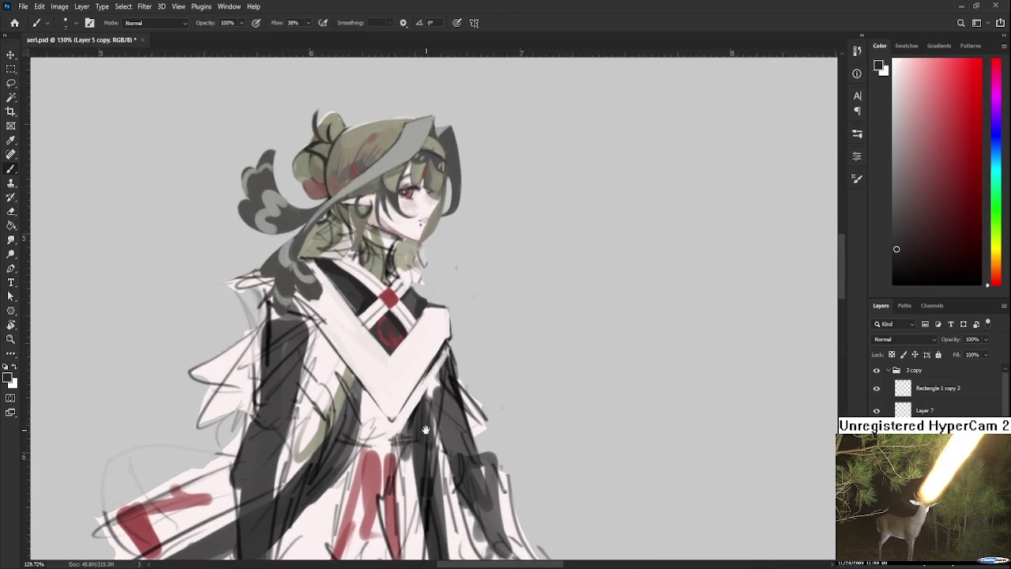
Step: Tidy the collar edges with the dark collar colour and the pale robe colour
scroll(426, 389, up, 1)
drag(428, 388, 475, 443)
alt+click(368, 310)
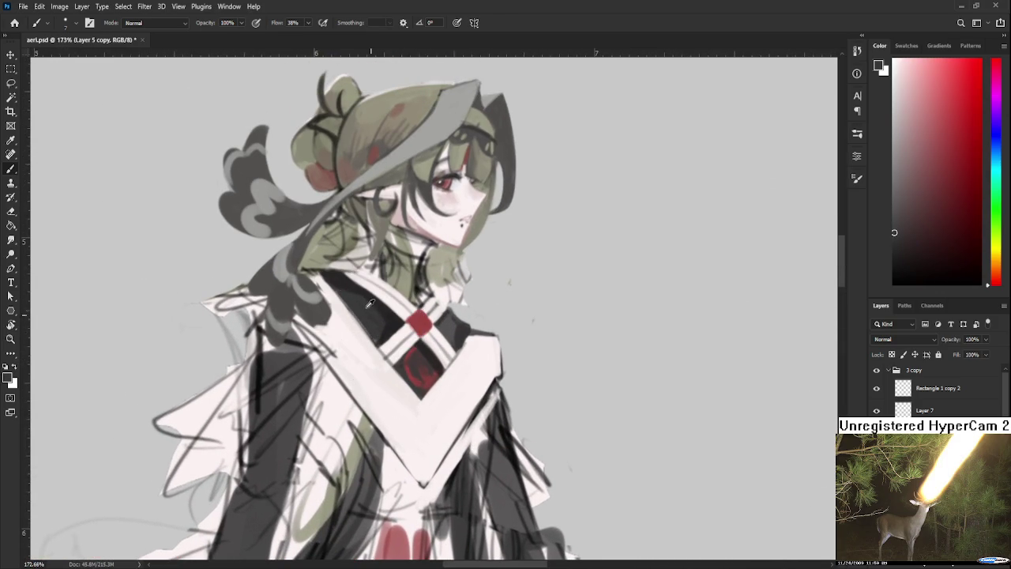
alt+click(378, 299)
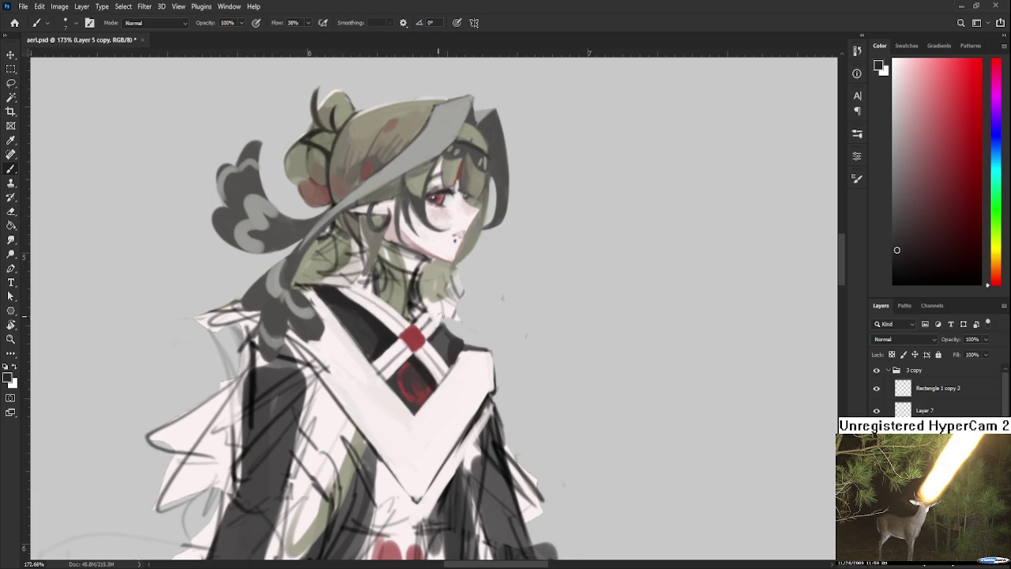
drag(377, 299, 452, 319)
alt+click(440, 346)
alt+click(400, 439)
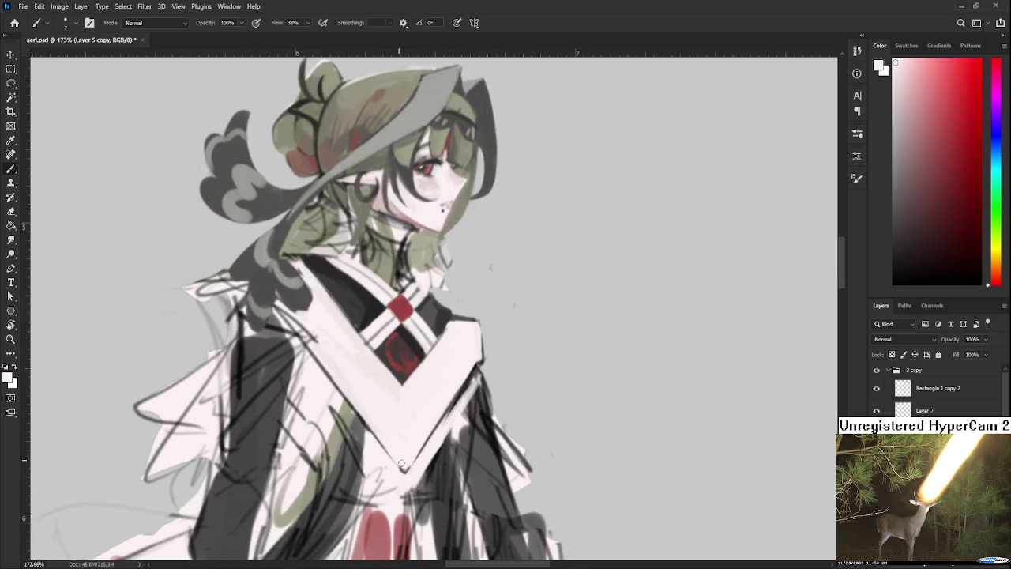
Step: Enlarge the brush and paint under the clasp with dark grey, white and dark red
drag(417, 420, 400, 456)
alt+click(395, 361)
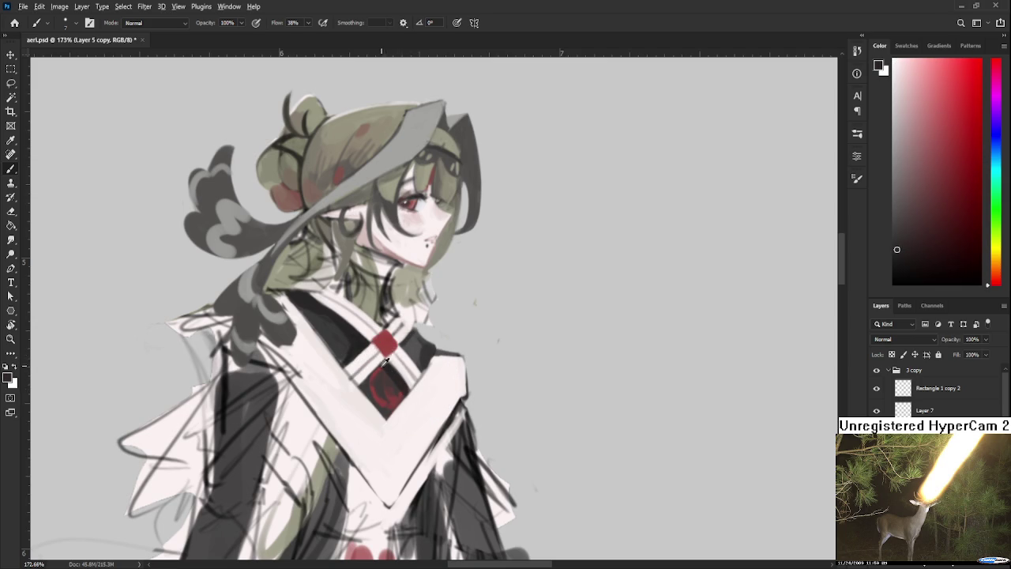
alt+click(355, 338)
key(bracketright)
key(bracketright)
key(bracketright)
key(x)
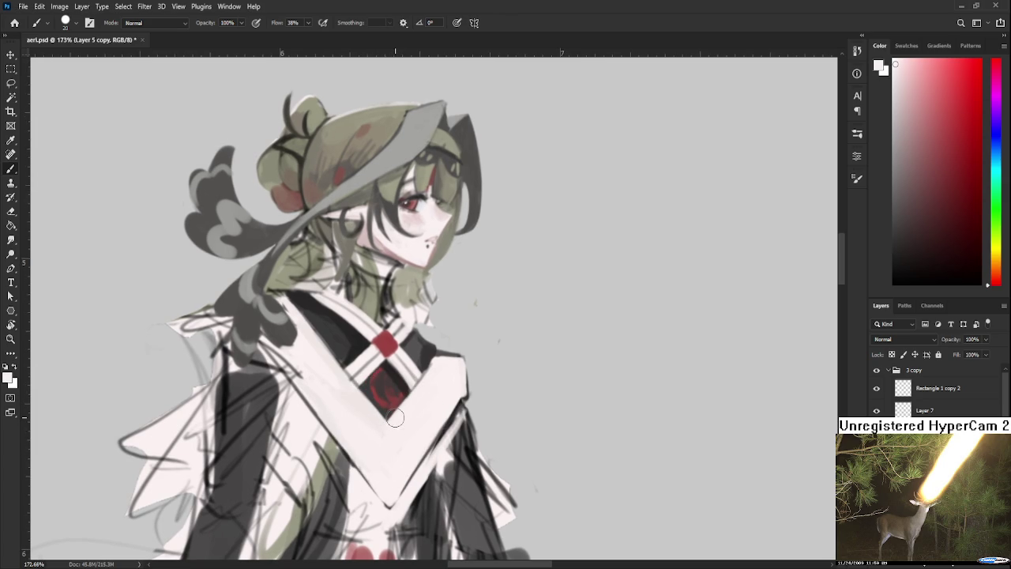
alt+click(391, 406)
alt+click(372, 415)
Step: Tint the robe below the clasp pinkish red, blending into near-white
alt+click(389, 424)
alt+click(403, 429)
alt+click(388, 419)
alt+click(393, 445)
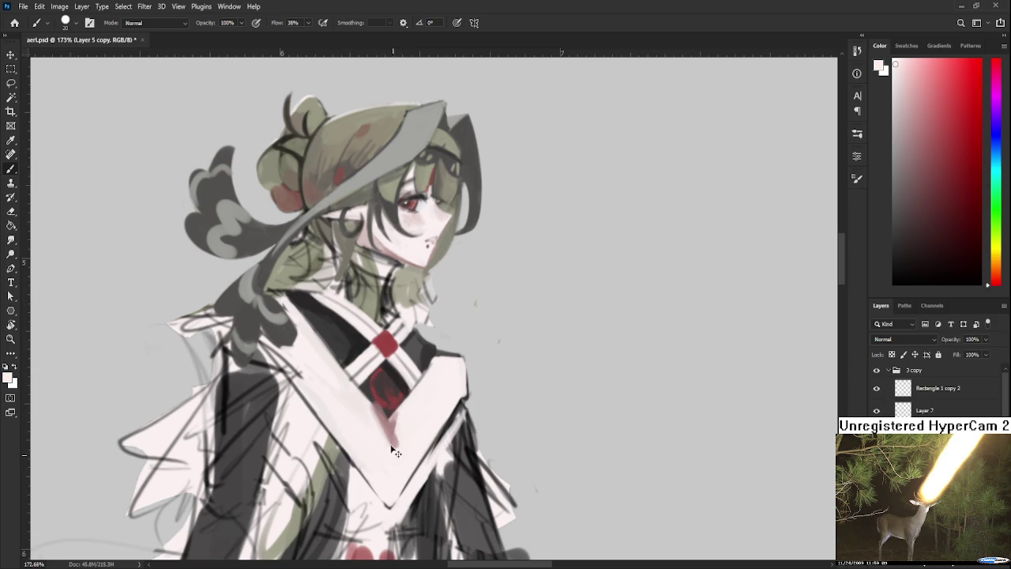
alt+click(388, 426)
alt+click(364, 416)
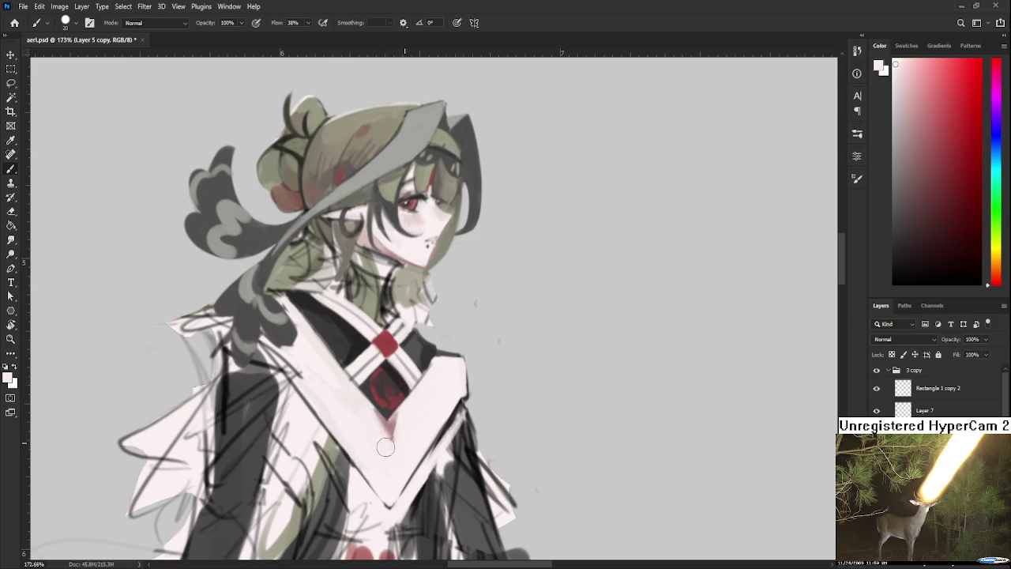
drag(419, 419, 339, 427)
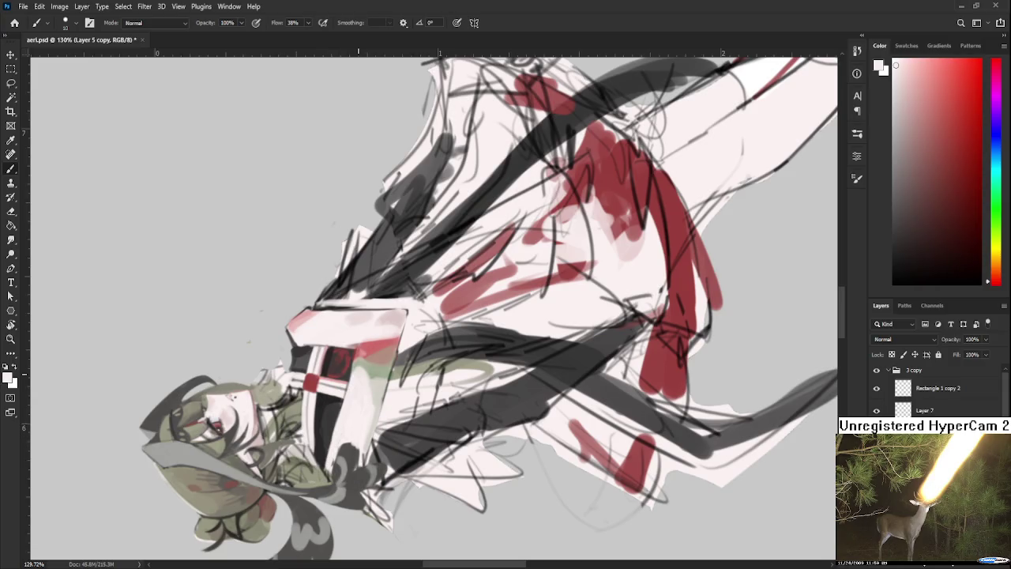
Step: Shade the white sleeve with greenish-grey, warm grey and near-white strokes
key(r)
mouse_move(358, 374)
mouse_down()
mouse_move(371, 456)
mouse_move(341, 419)
mouse_up()
key(b)
alt+click(353, 416)
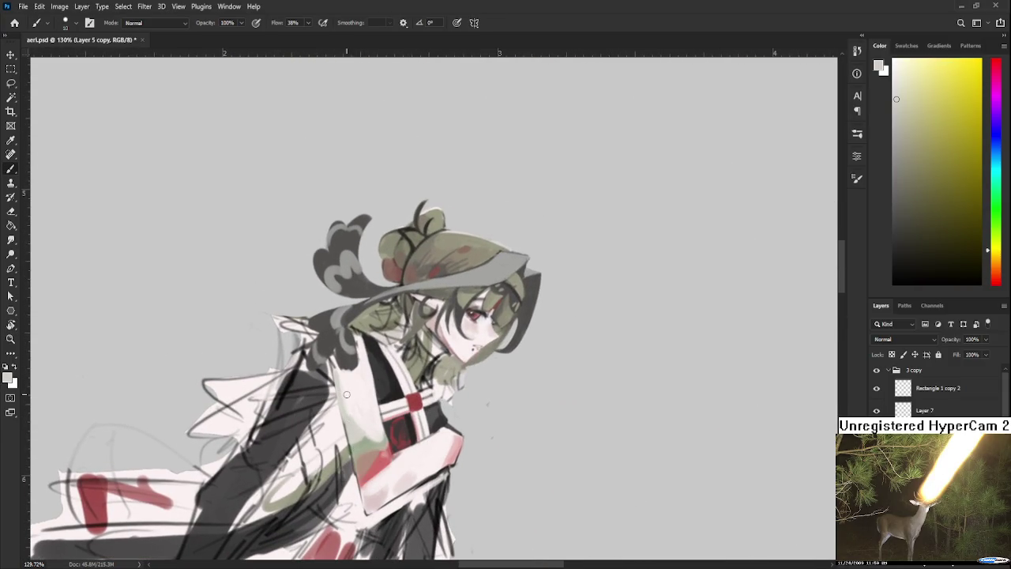
drag(355, 401, 359, 414)
alt+click(365, 431)
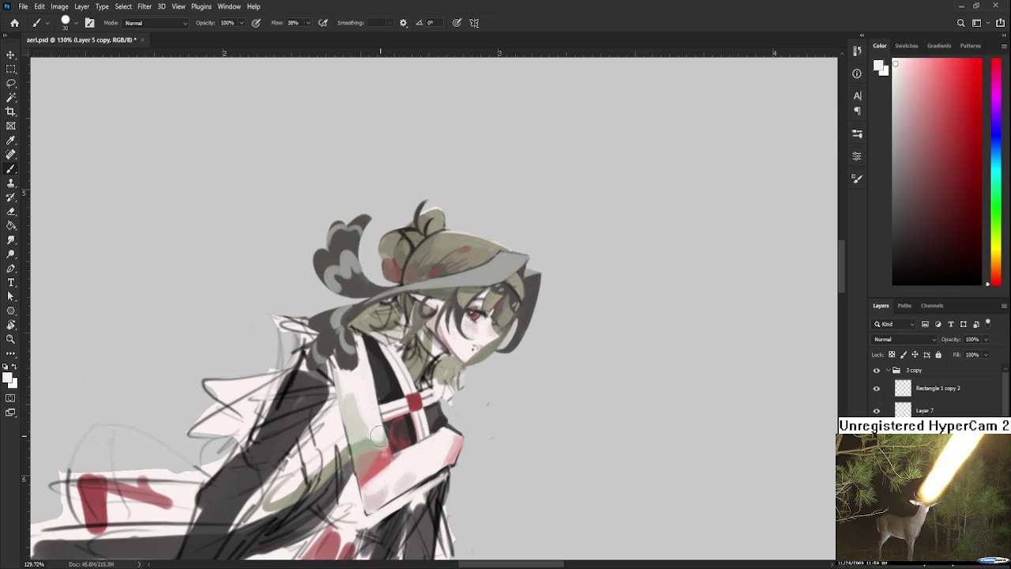
alt+click(357, 420)
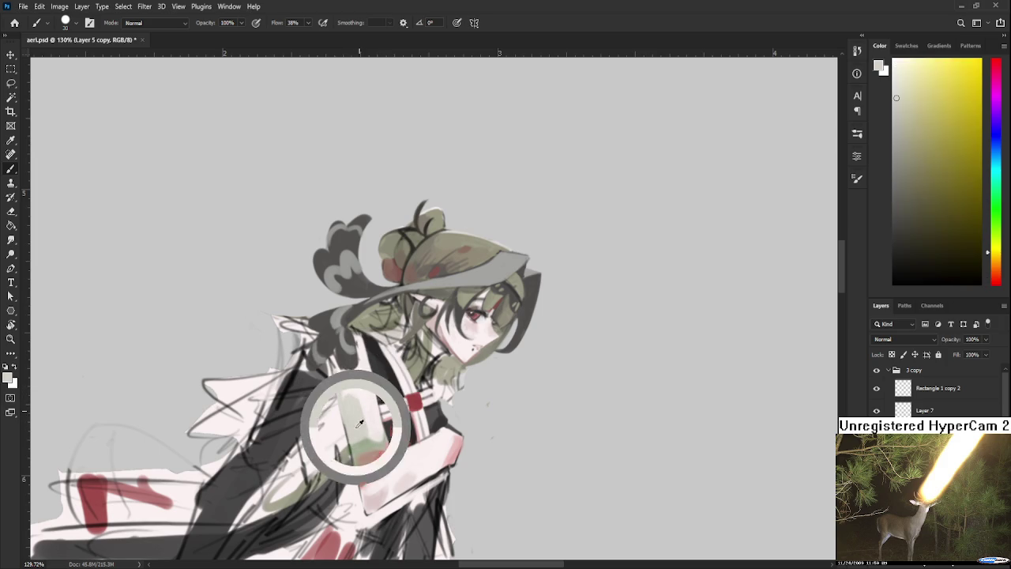
alt+click(368, 387)
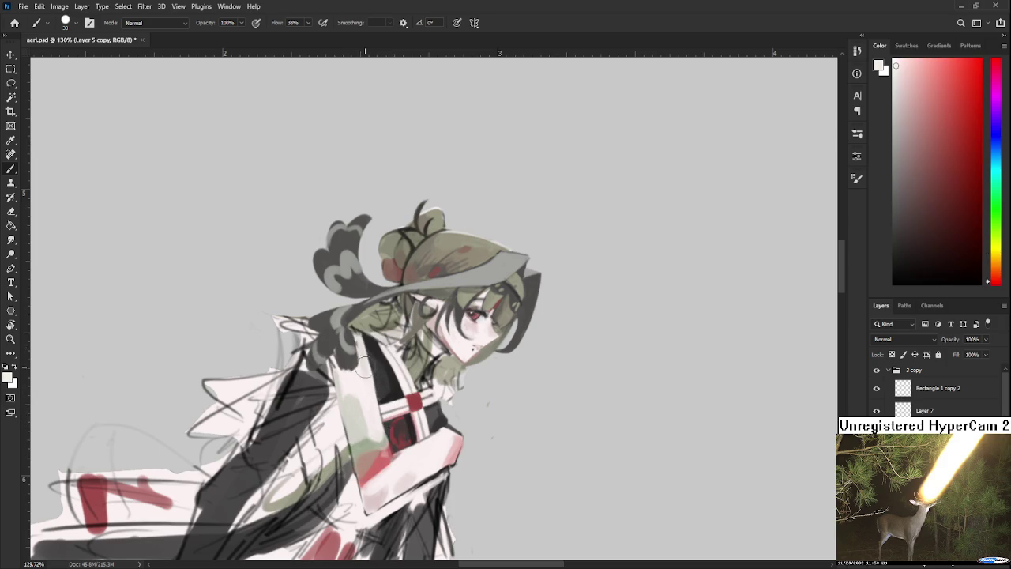
alt+click(366, 378)
alt+click(365, 395)
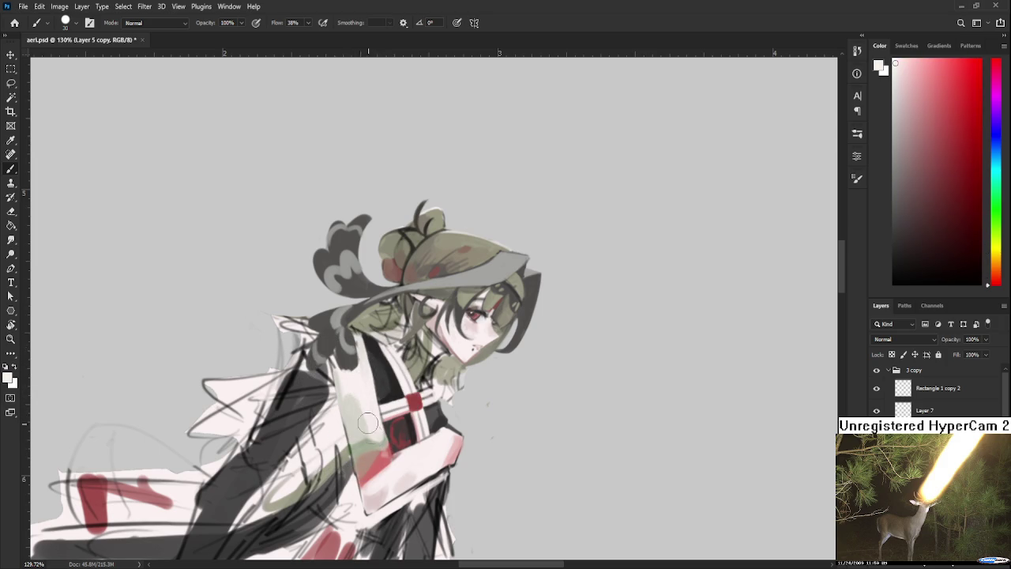
key(r)
drag(357, 396, 371, 371)
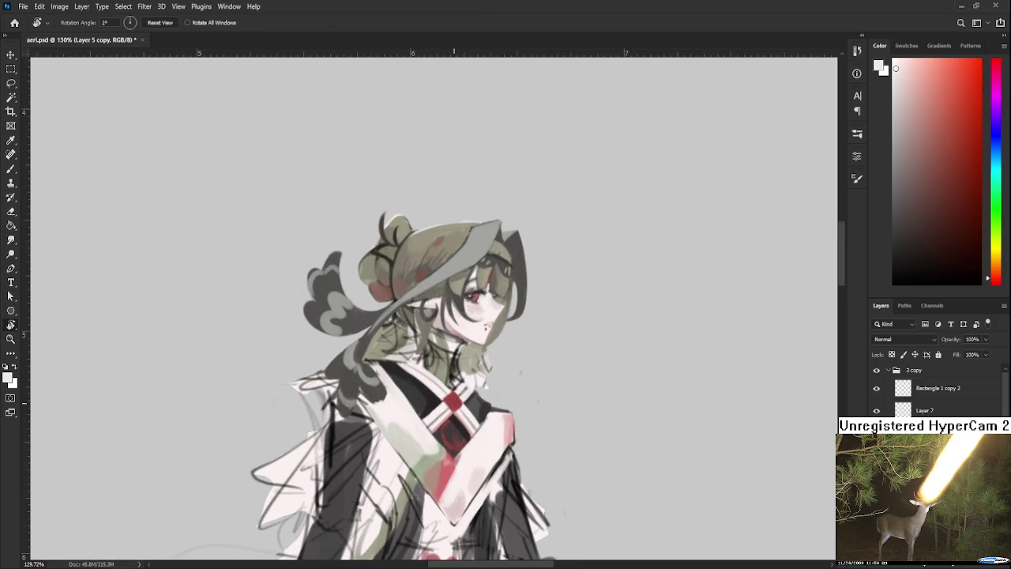
Step: Paint sampled greens over the pinkish part of the sleeve below the clasp
scroll(454, 403, down, 3)
scroll(450, 395, down, 1)
scroll(446, 391, down, 1)
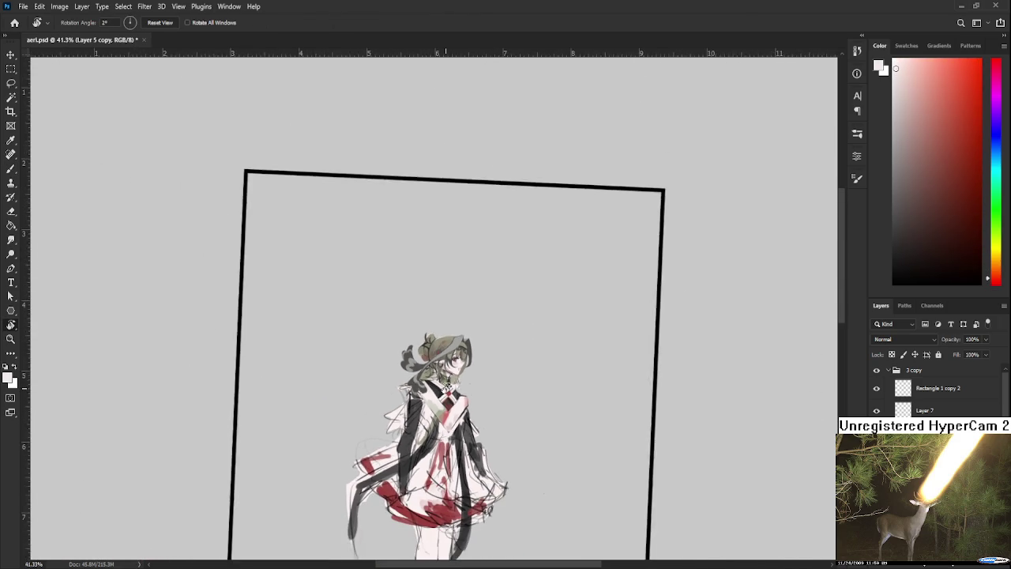
scroll(445, 388, down, 1)
scroll(445, 391, up, 2)
scroll(443, 403, up, 2)
scroll(440, 419, up, 2)
scroll(419, 421, up, 1)
scroll(364, 363, up, 1)
key(b)
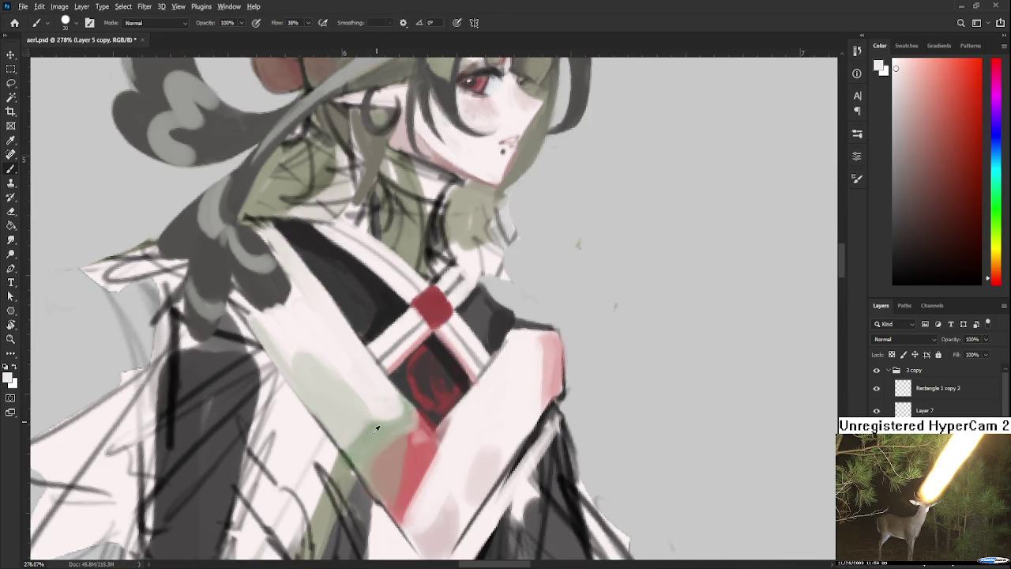
alt+click(367, 436)
mouse_move(367, 436)
mouse_down()
mouse_move(383, 417)
mouse_move(395, 412)
mouse_move(398, 422)
mouse_move(399, 399)
mouse_up()
alt+click(388, 406)
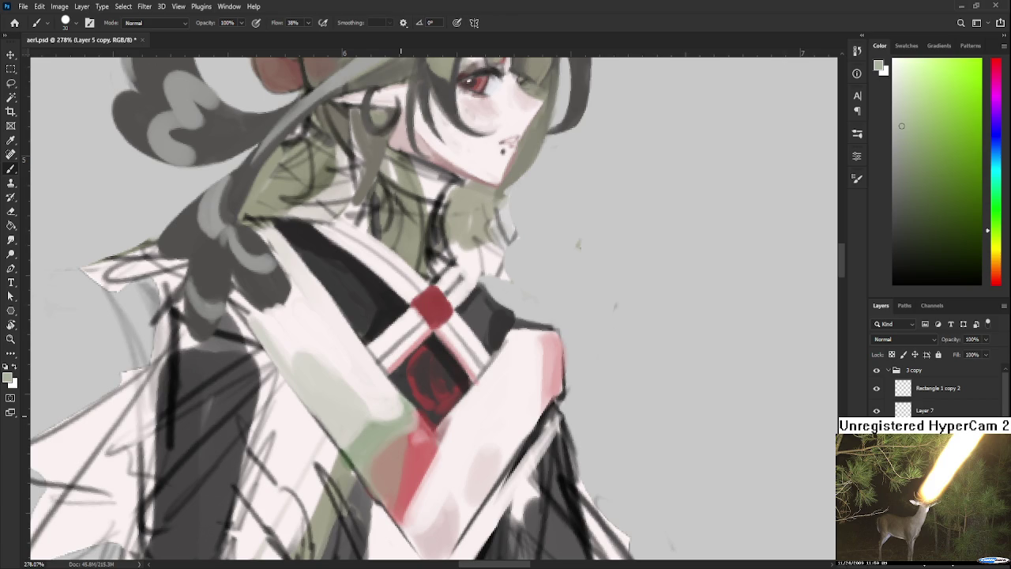
Step: Sample the pink-red from the chest area, adjusting the zoom
scroll(393, 373, down, 3)
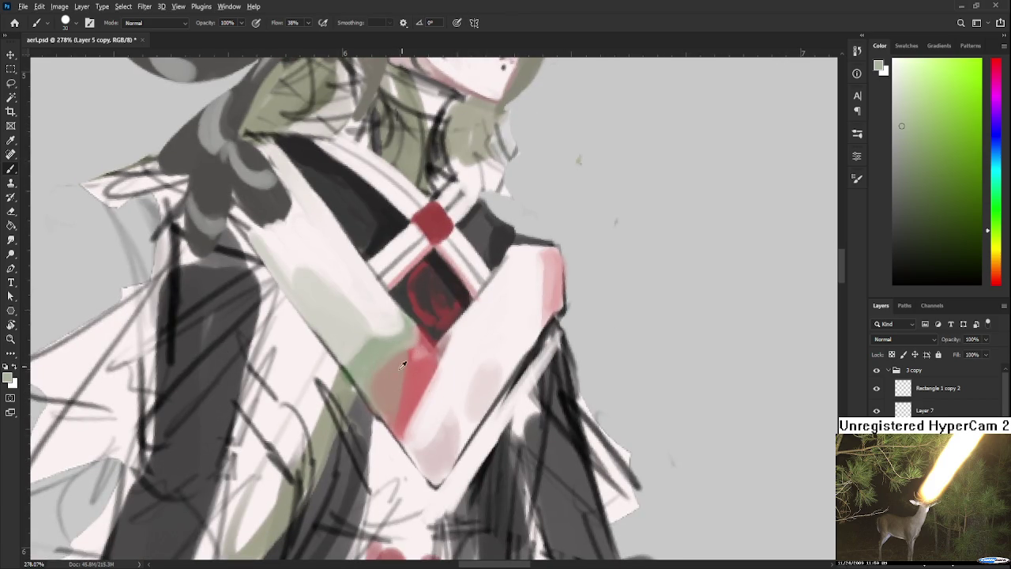
alt+click(393, 374)
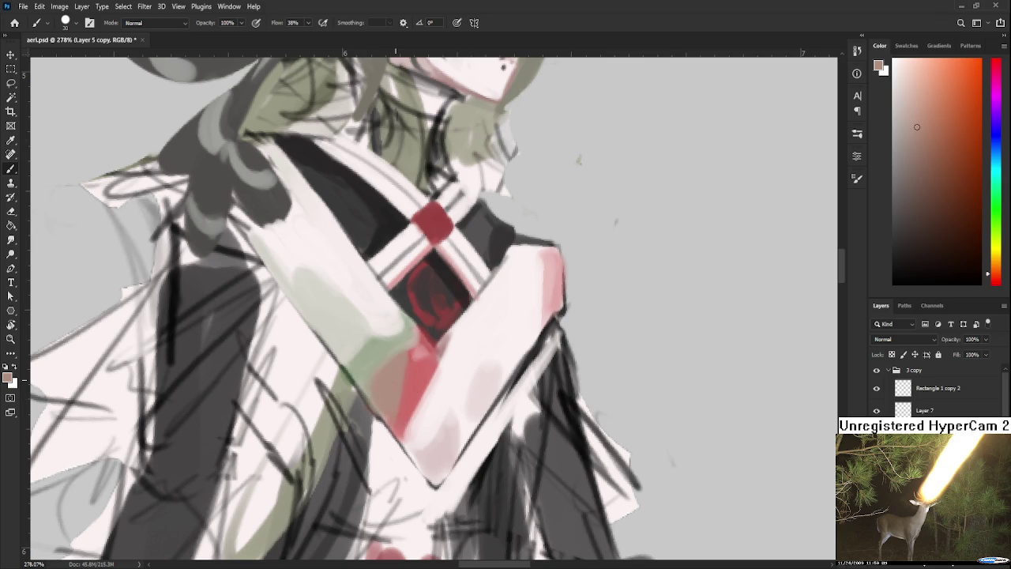
scroll(396, 374, down, 3)
scroll(396, 373, down, 2)
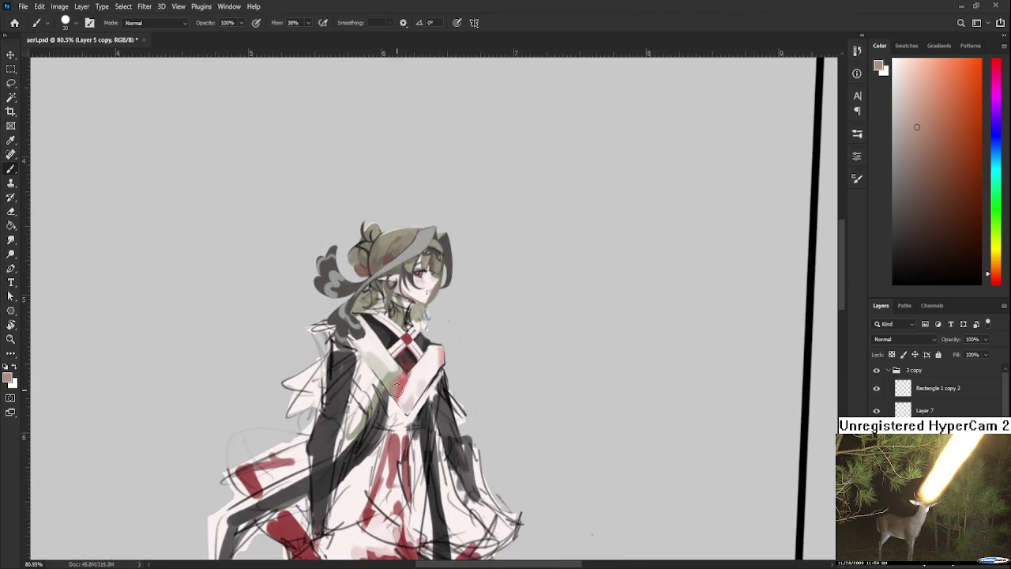
scroll(431, 390, up, 4)
Step: Dab light skin pink over the red at the V-neck with a slightly larger brush
drag(431, 390, 378, 319)
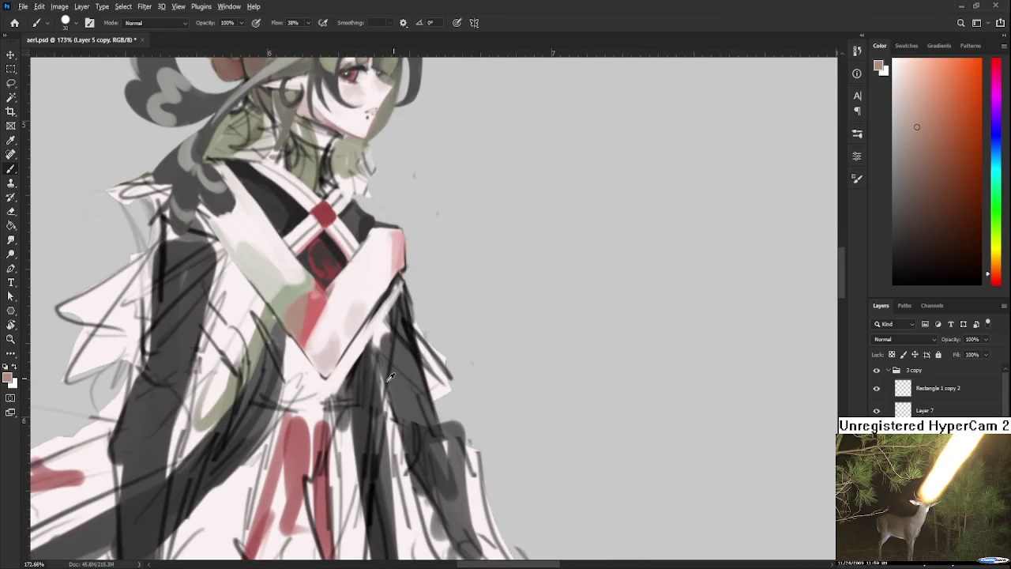
alt+click(327, 345)
mouse_move(322, 361)
mouse_down()
mouse_move(346, 334)
mouse_move(346, 312)
mouse_move(344, 336)
mouse_move(324, 308)
mouse_up()
alt+click(347, 306)
alt+click(342, 317)
key(bracketright)
alt+click(352, 306)
alt+click(331, 340)
alt+click(344, 338)
Step: Sample pale skin tones and paint a light stroke across the chest
alt+click(325, 316)
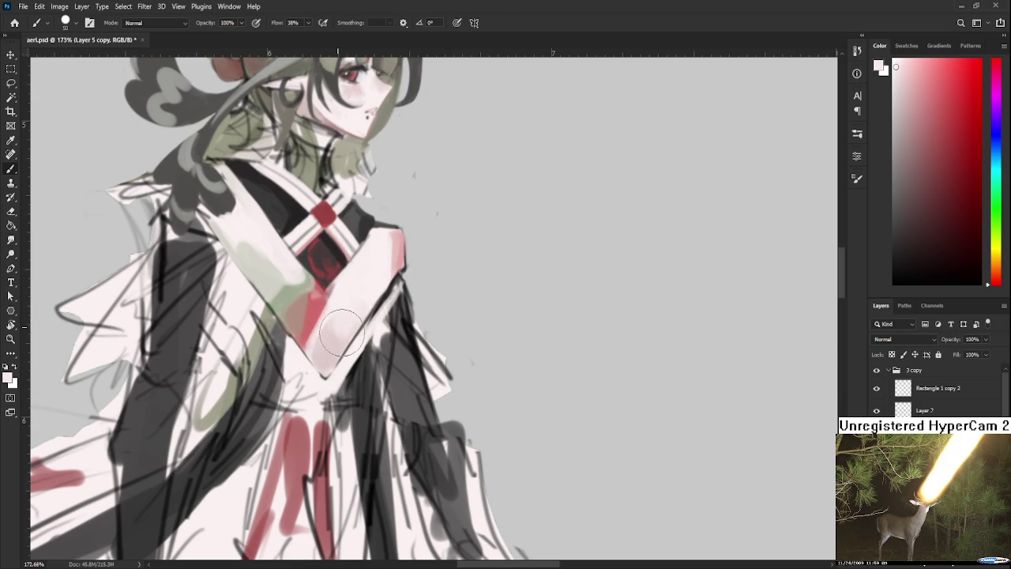
alt+click(327, 327)
alt+click(360, 305)
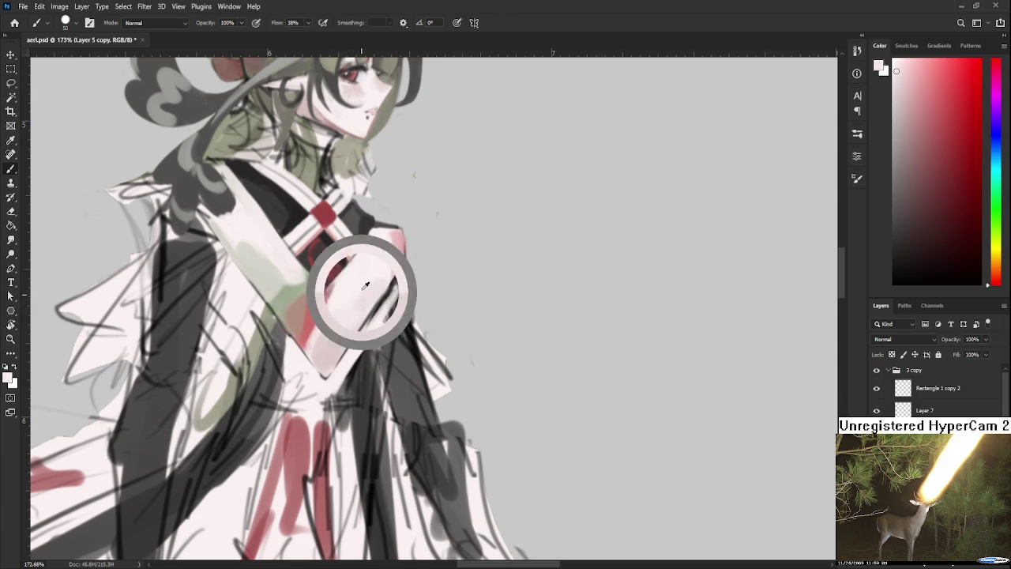
alt+click(370, 296)
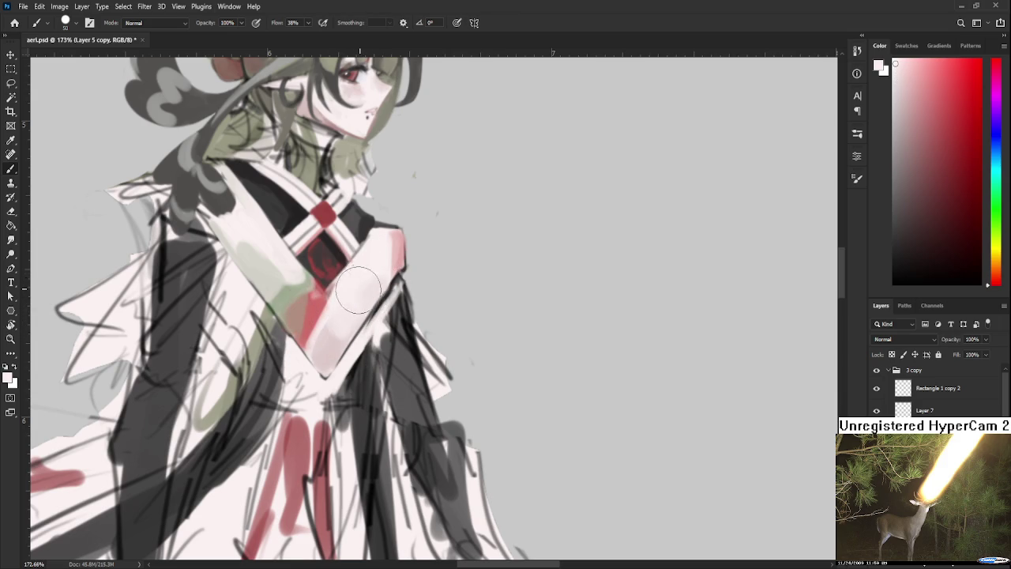
alt+click(353, 294)
alt+click(383, 283)
drag(363, 268, 392, 281)
Step: Cover the red streak at the V-neck with a long near-white pink stroke
drag(325, 359, 366, 358)
alt+click(361, 339)
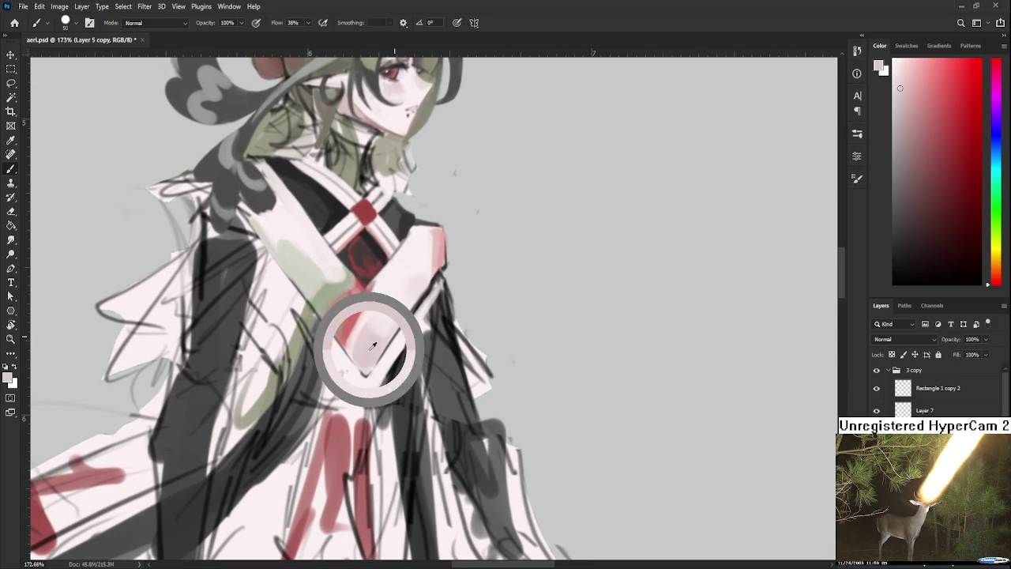
alt+click(382, 310)
alt+click(380, 316)
alt+click(363, 339)
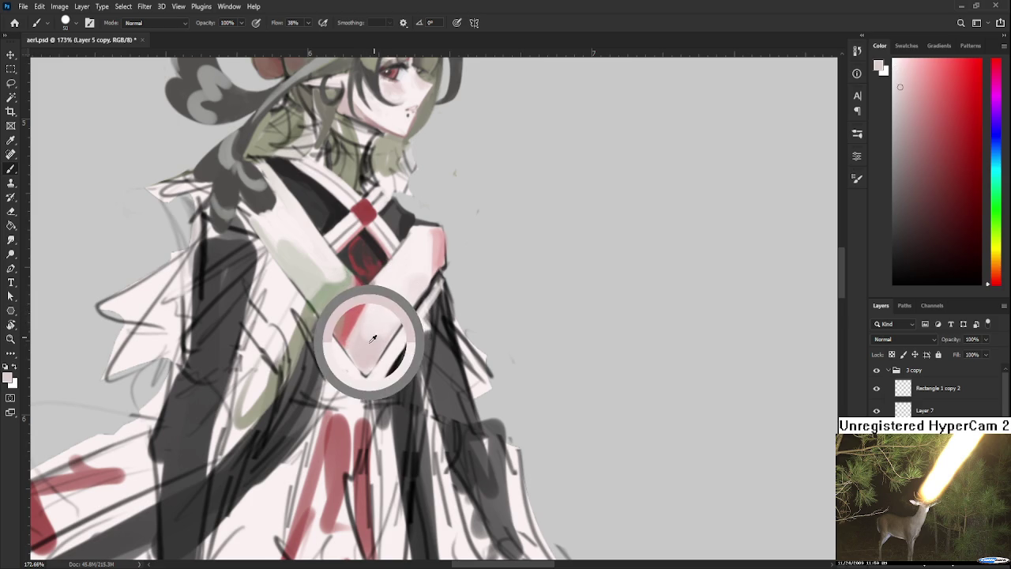
alt+click(382, 320)
mouse_move(378, 315)
mouse_down()
mouse_move(368, 314)
mouse_move(336, 407)
mouse_up()
Step: Sample a deep red from the V-neck area for accents
alt+click(324, 387)
alt+click(336, 359)
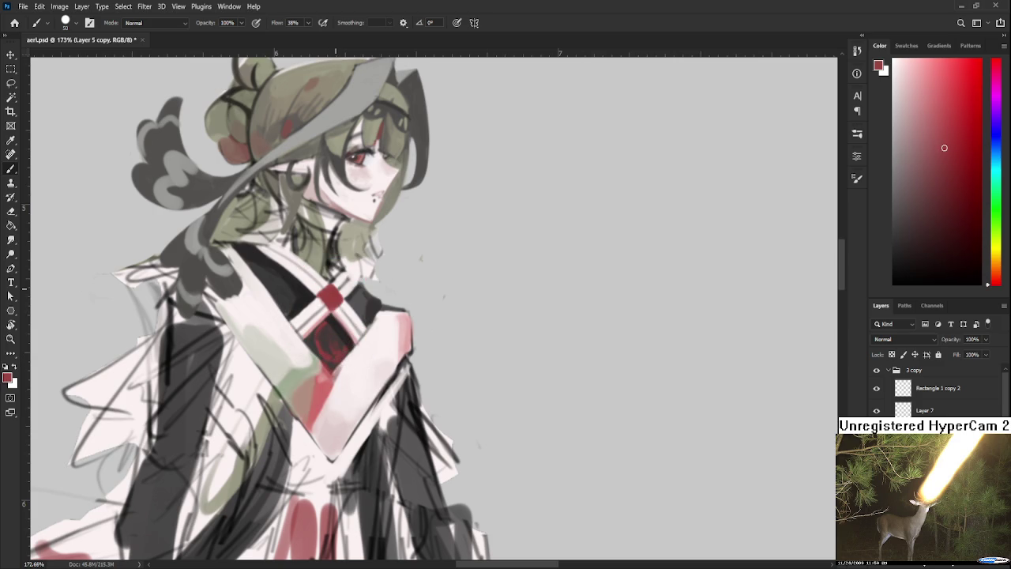
drag(324, 402, 343, 355)
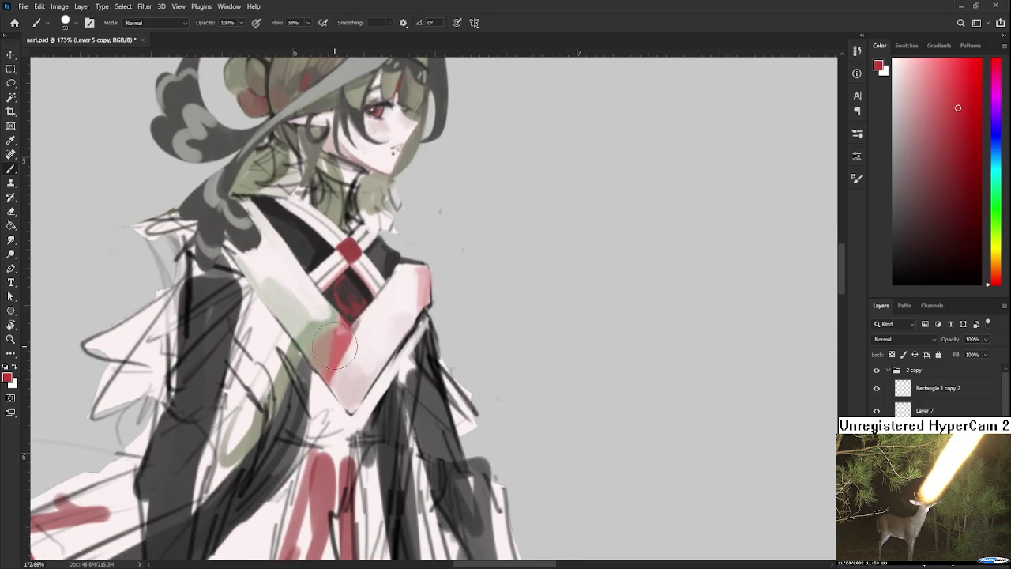
Step: Rotate the canvas view about 123° so the figure's head sits at lower right
scroll(355, 357, down, 2)
scroll(418, 347, down, 2)
scroll(426, 346, down, 2)
scroll(426, 352, down, 2)
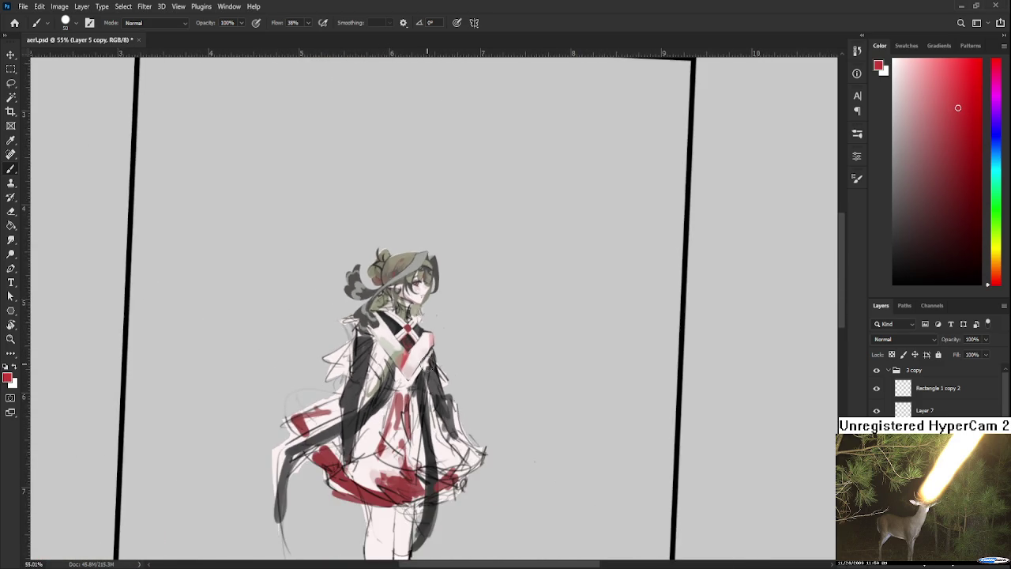
scroll(425, 363, down, 2)
scroll(426, 370, down, 1)
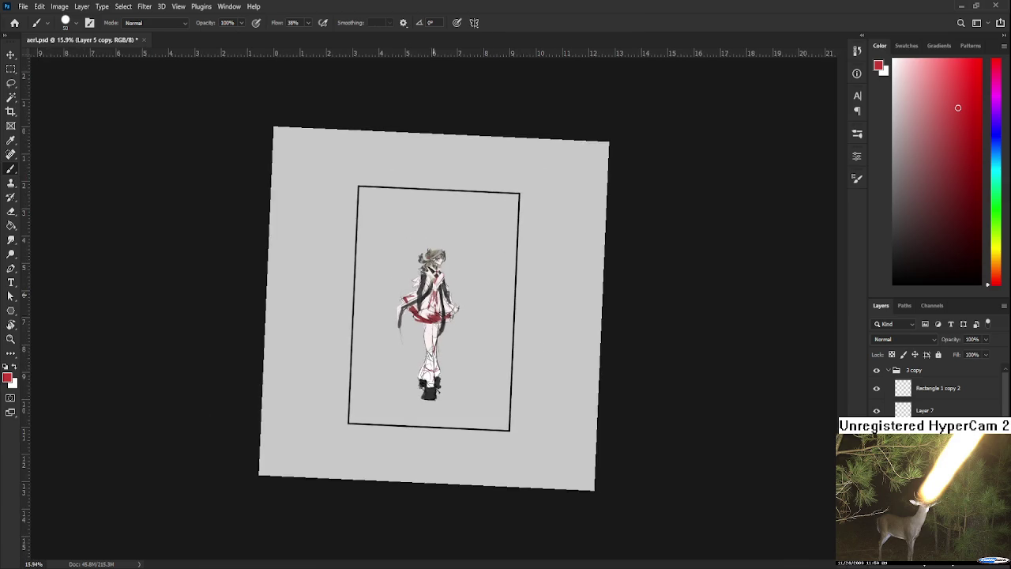
scroll(426, 369, up, 1)
scroll(427, 370, up, 1)
scroll(427, 370, up, 4)
key(r)
mouse_move(427, 370)
mouse_down()
mouse_move(373, 343)
mouse_move(382, 373)
mouse_up()
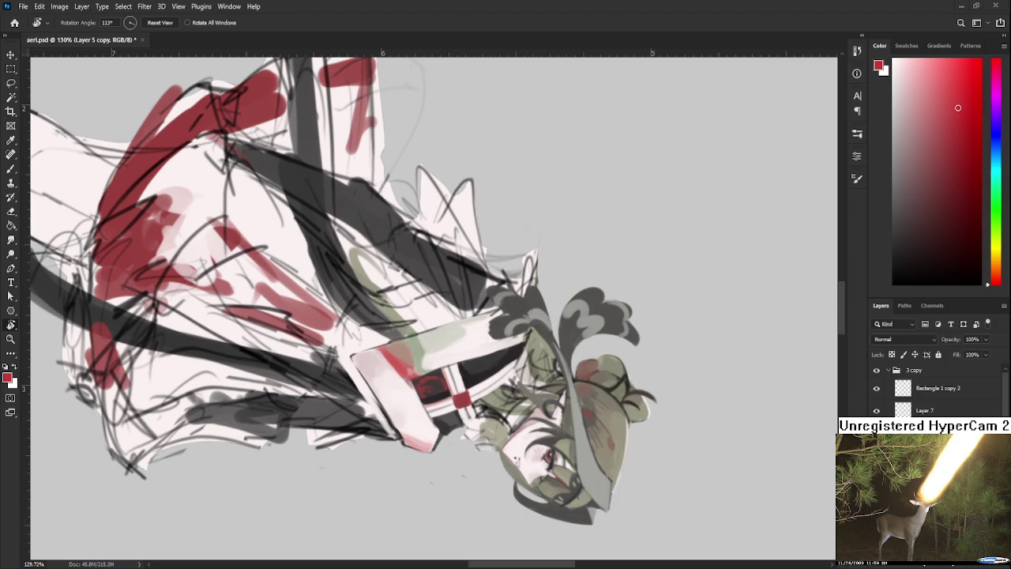
Step: Lighten the collar band beside the red clasp with two near-white strokes
drag(502, 331, 473, 318)
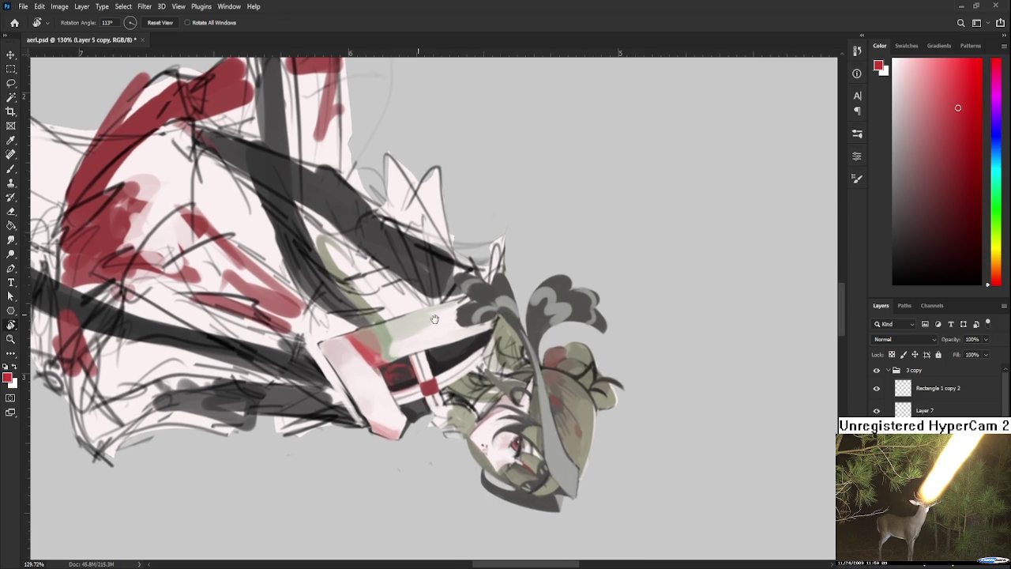
alt+click(393, 335)
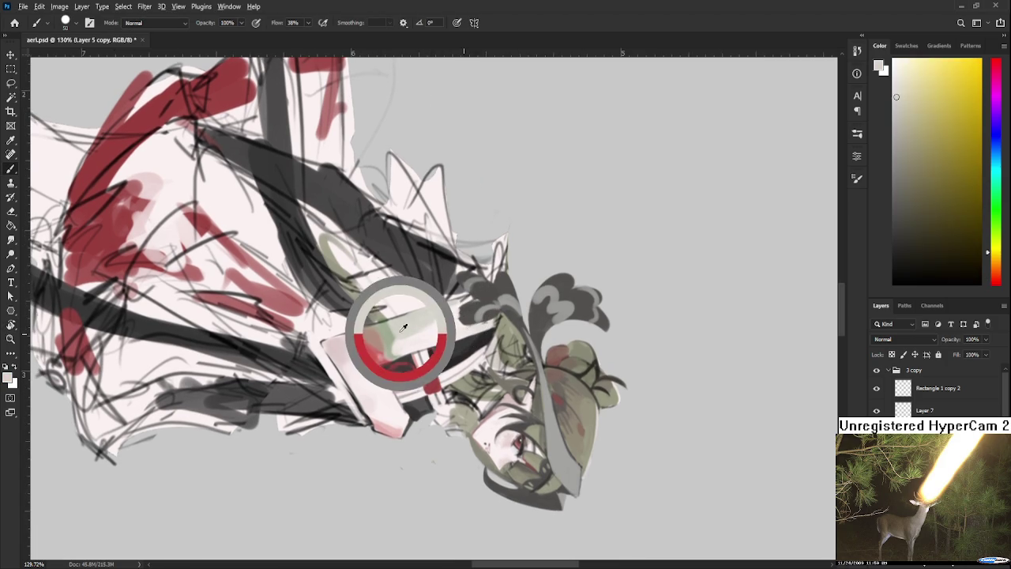
alt+click(390, 339)
alt+click(400, 341)
alt+click(412, 340)
drag(412, 340, 447, 316)
alt+click(443, 320)
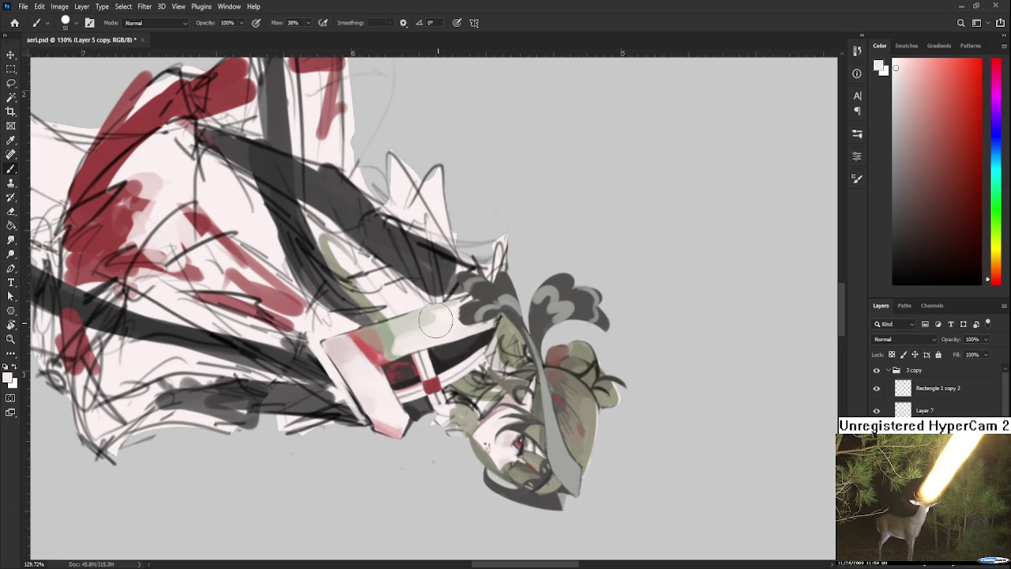
alt+click(443, 316)
mouse_move(428, 332)
mouse_down()
mouse_move(466, 303)
mouse_move(456, 308)
mouse_up()
Step: Reset the view rotation upright and zoom to about 88%
scroll(449, 316, down, 3)
key(r)
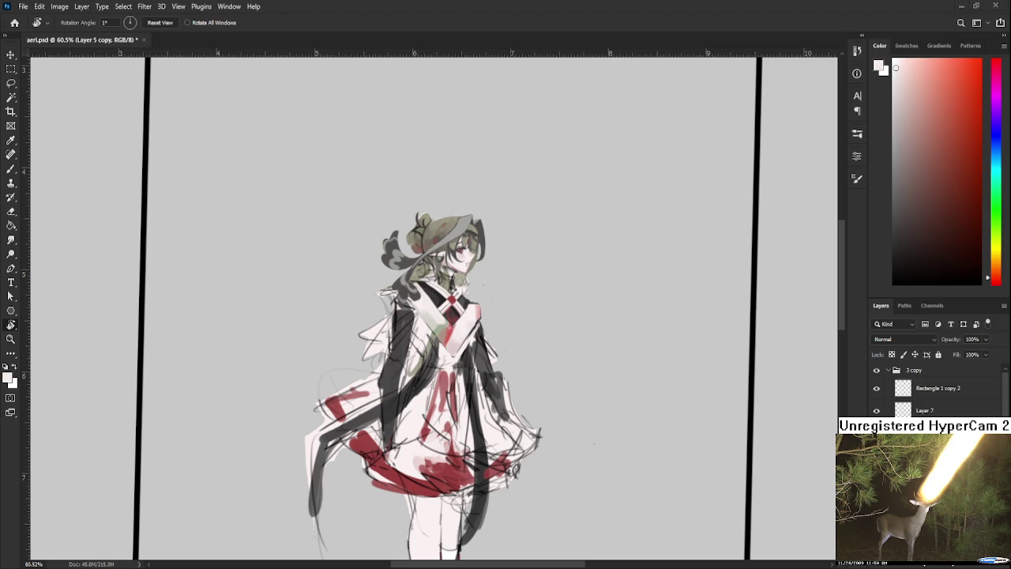
scroll(431, 310, up, 1)
scroll(431, 310, up, 2)
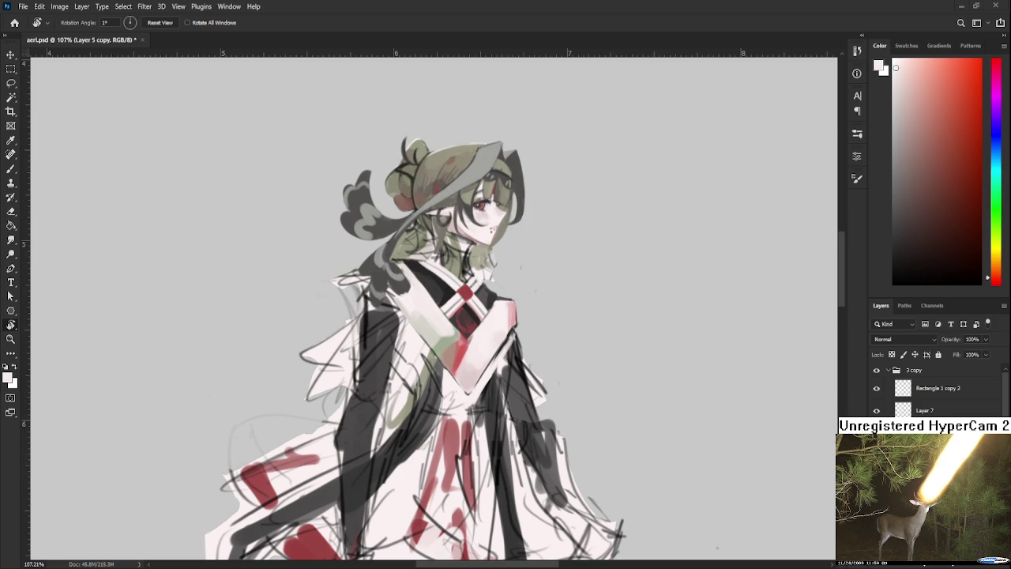
scroll(417, 424, down, 1)
scroll(419, 417, down, 1)
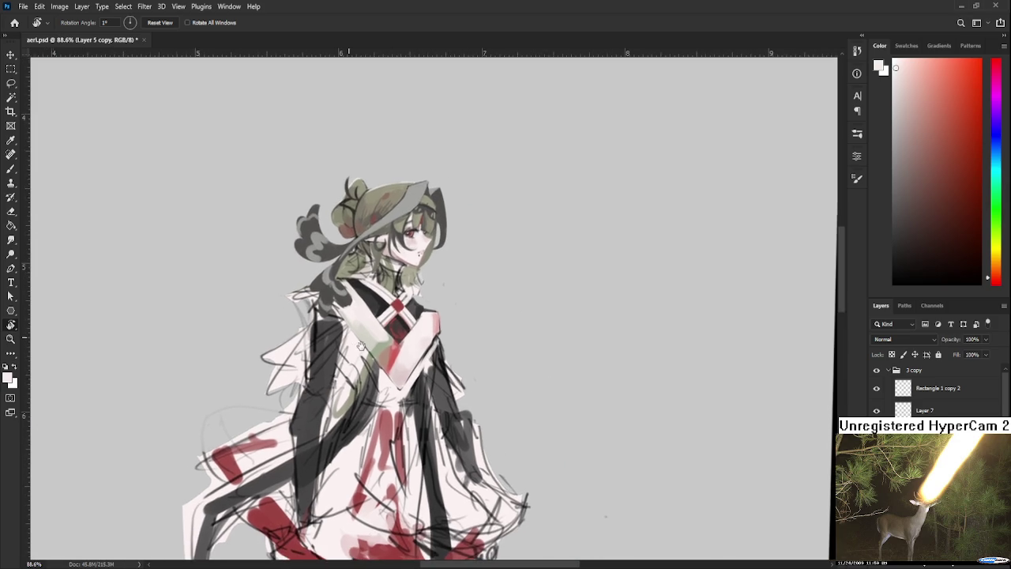
Step: Sample pink and white tones from the chest while nudging the view
drag(361, 345, 371, 339)
alt+click(416, 372)
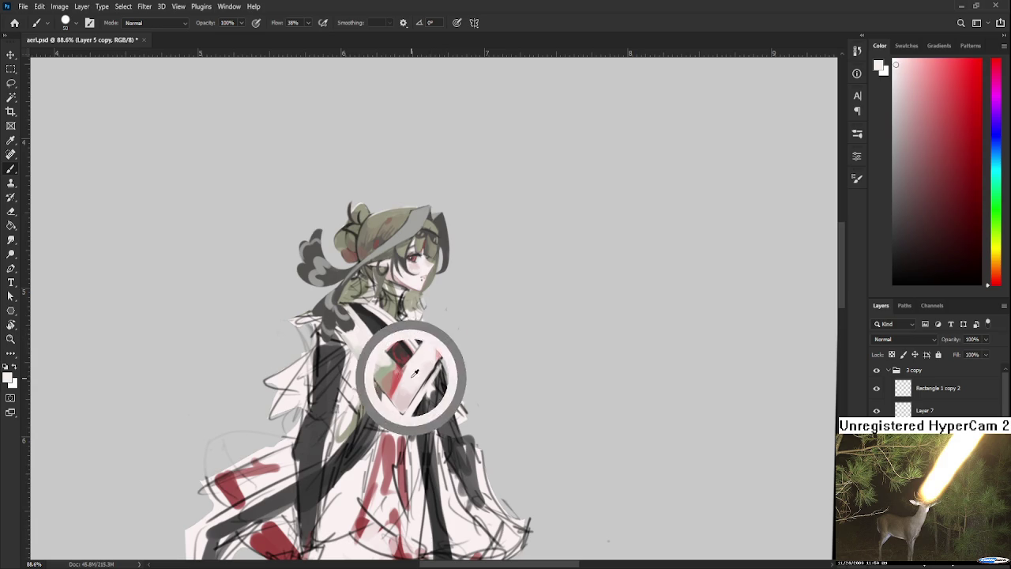
alt+click(404, 373)
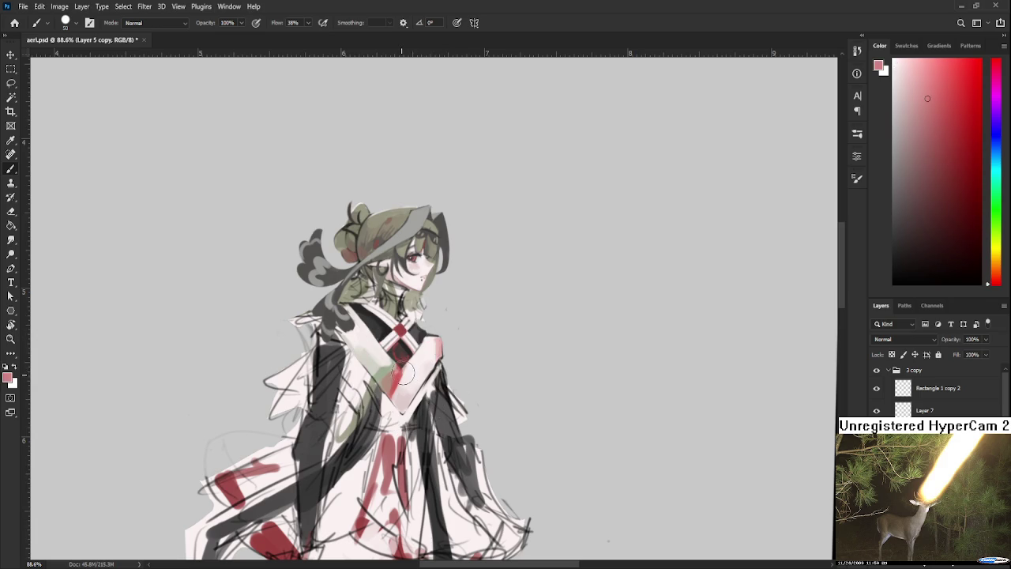
alt+click(406, 374)
drag(409, 374, 416, 368)
alt+click(424, 357)
alt+click(436, 359)
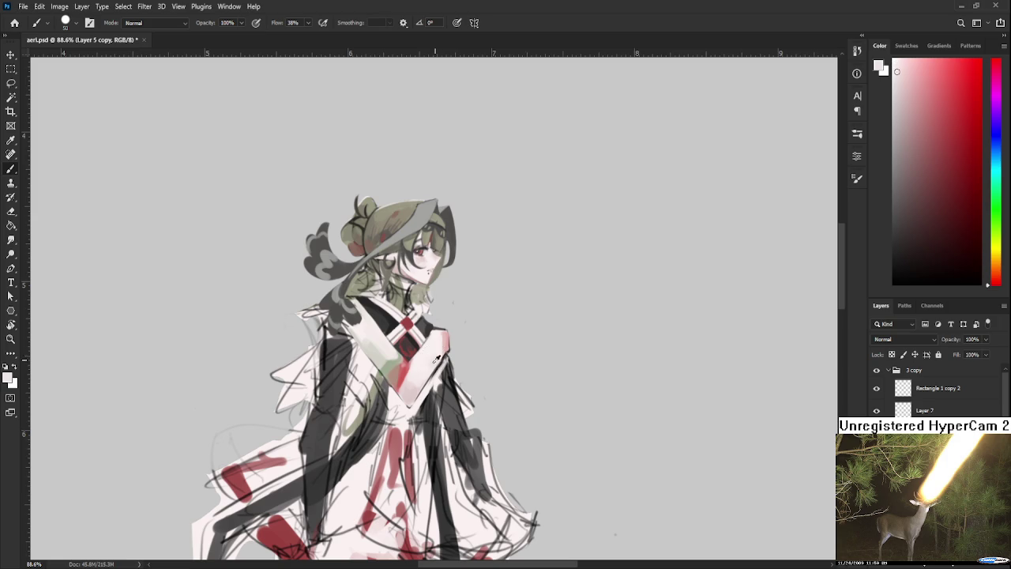
alt+click(433, 351)
drag(436, 352, 465, 348)
scroll(465, 348, down, 3)
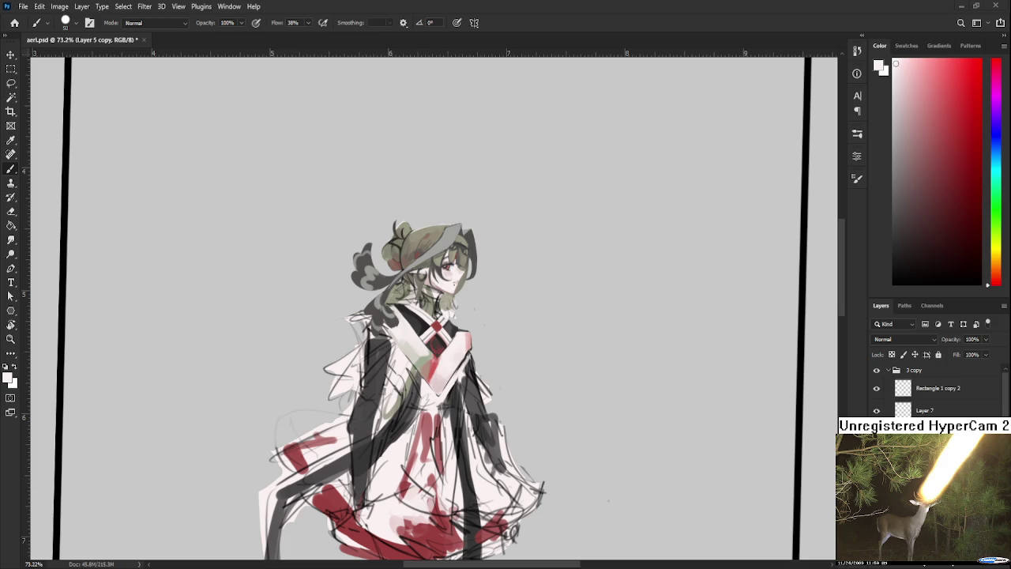
drag(429, 336, 411, 344)
Step: Sample the chest's red, shrink the brush to 15, and pick up red-pink
alt+click(418, 369)
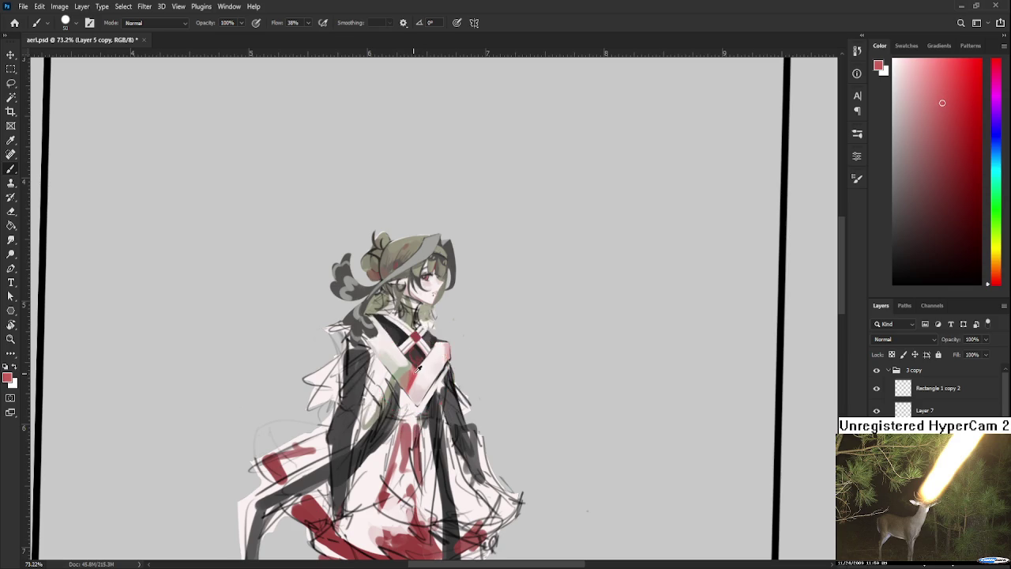
drag(418, 368, 416, 359)
key([)
key([)
key(bracketleft)
drag(428, 358, 423, 350)
alt+click(409, 363)
alt+click(419, 359)
drag(423, 357, 413, 360)
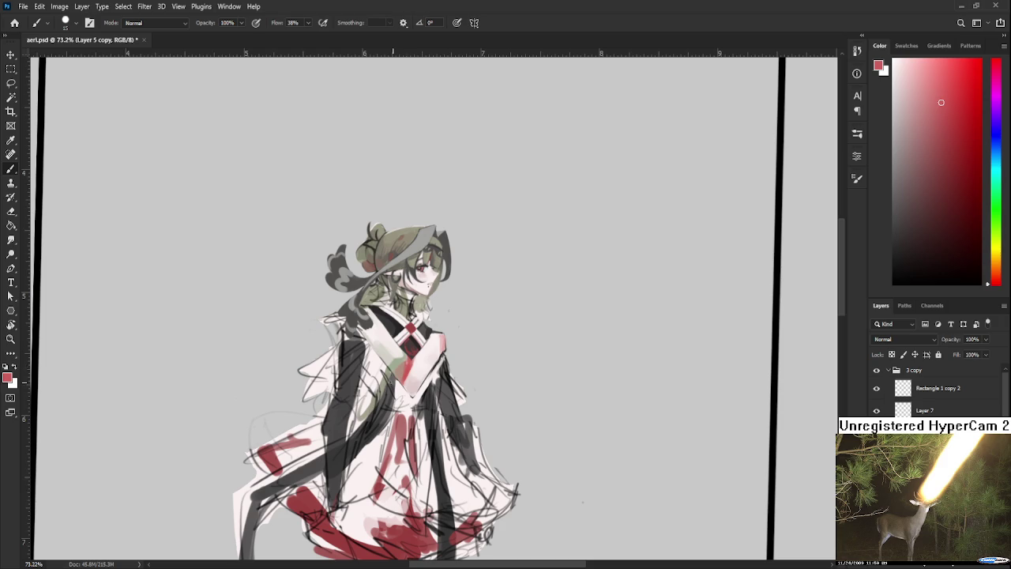
mouse_move(417, 367)
mouse_down()
mouse_move(407, 376)
mouse_move(345, 324)
mouse_up()
alt+click(405, 374)
Step: Adjust the canvas view tilt by a few degrees
key(r)
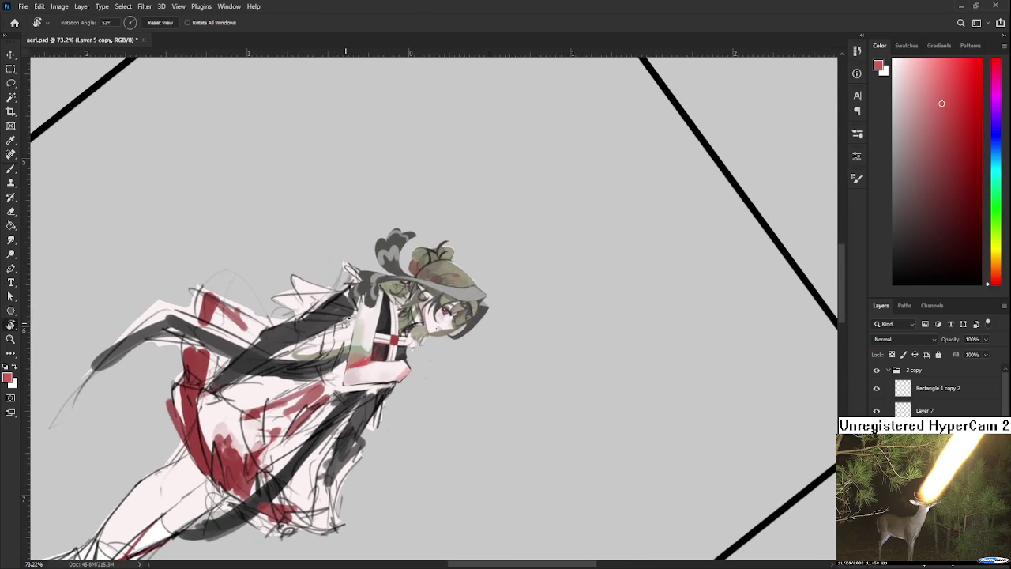
key(b)
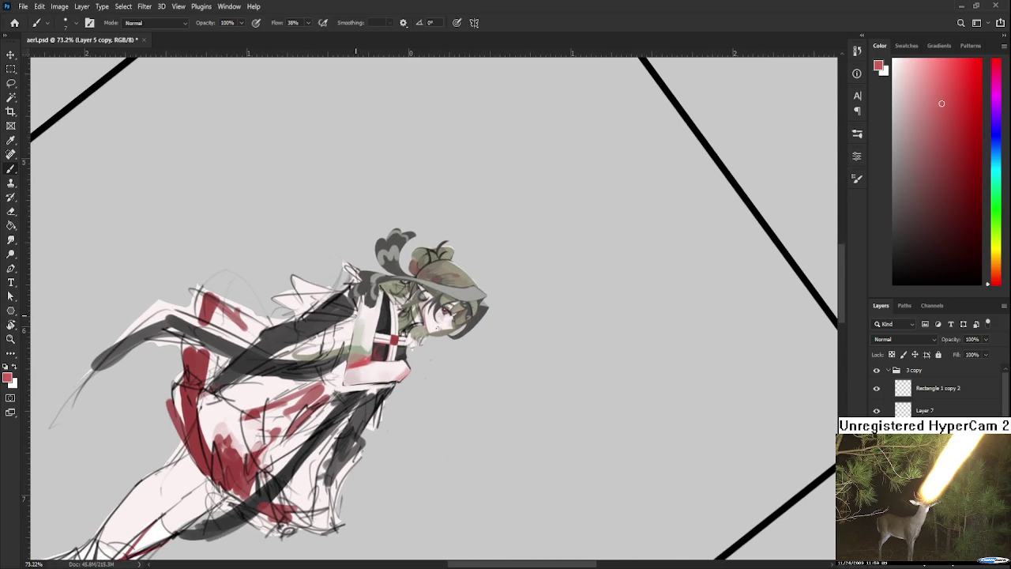
key(r)
drag(355, 354, 361, 374)
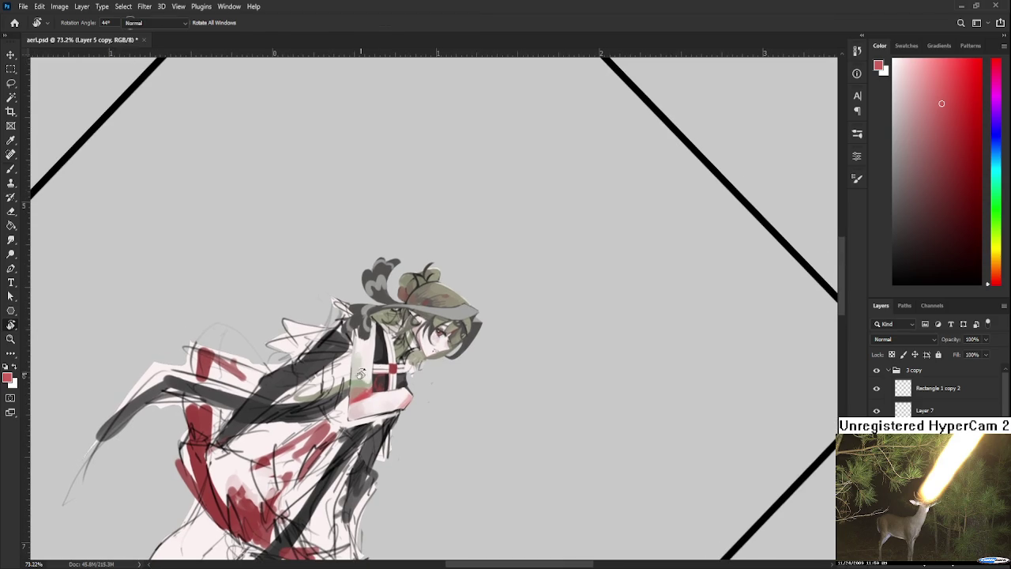
Step: Paint a near-white highlight along the arm's left edge, redoing the stroke several times
alt+click(368, 365)
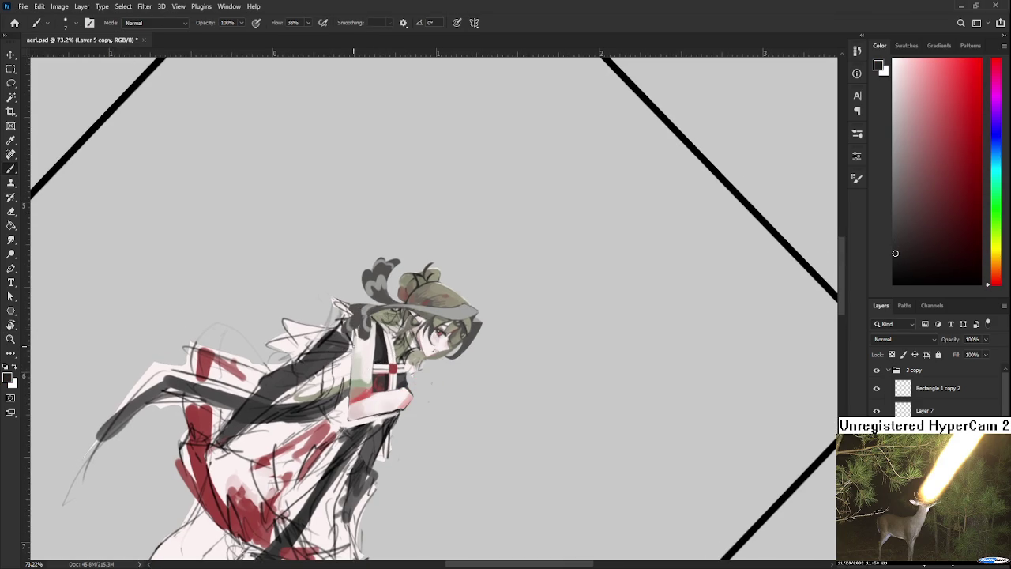
drag(349, 348, 349, 417)
key(ctrl+z)
drag(351, 338, 348, 419)
key(ctrl+z)
drag(350, 337, 349, 408)
key(ctrl+z)
key(ctrl+z)
drag(352, 336, 347, 419)
alt+click(347, 387)
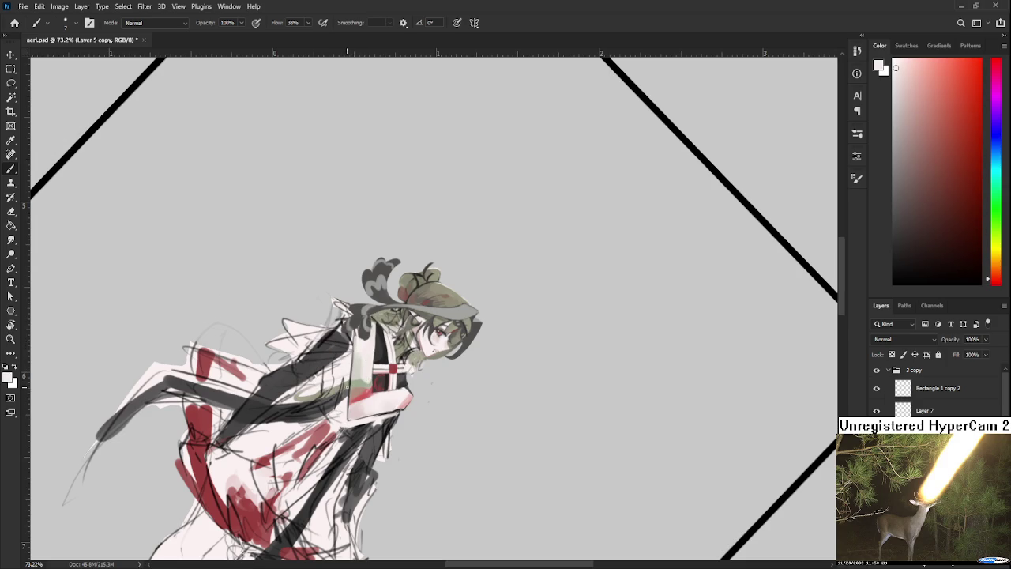
key(ctrl+z)
drag(351, 378, 349, 411)
Step: Sample greyish and pale pinks from the robe and tilt the view to about 21°
drag(353, 356, 350, 355)
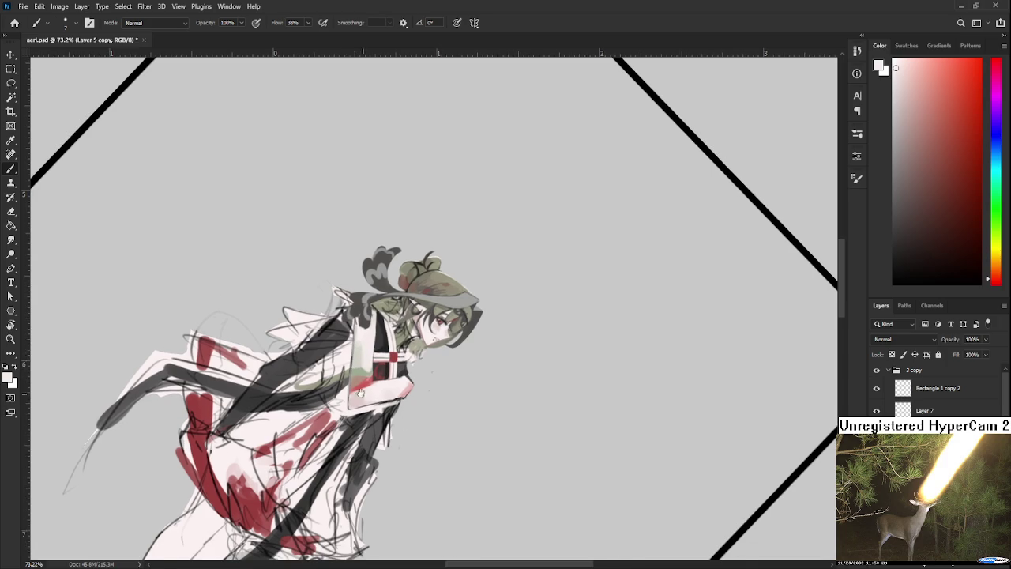
drag(380, 405, 417, 394)
scroll(375, 379, up, 1)
scroll(379, 378, up, 1)
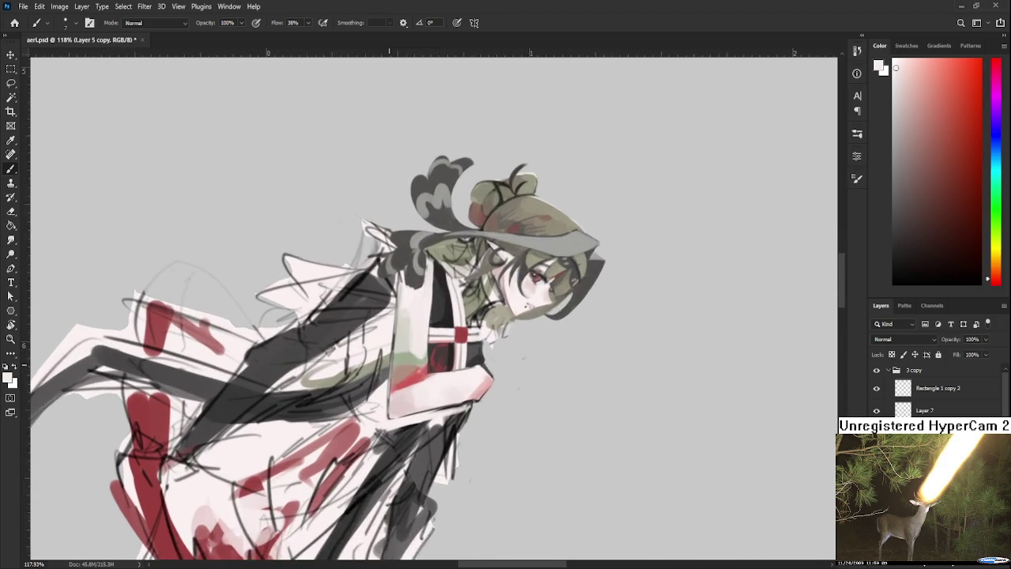
scroll(387, 376, up, 2)
scroll(399, 371, up, 1)
scroll(399, 371, down, 2)
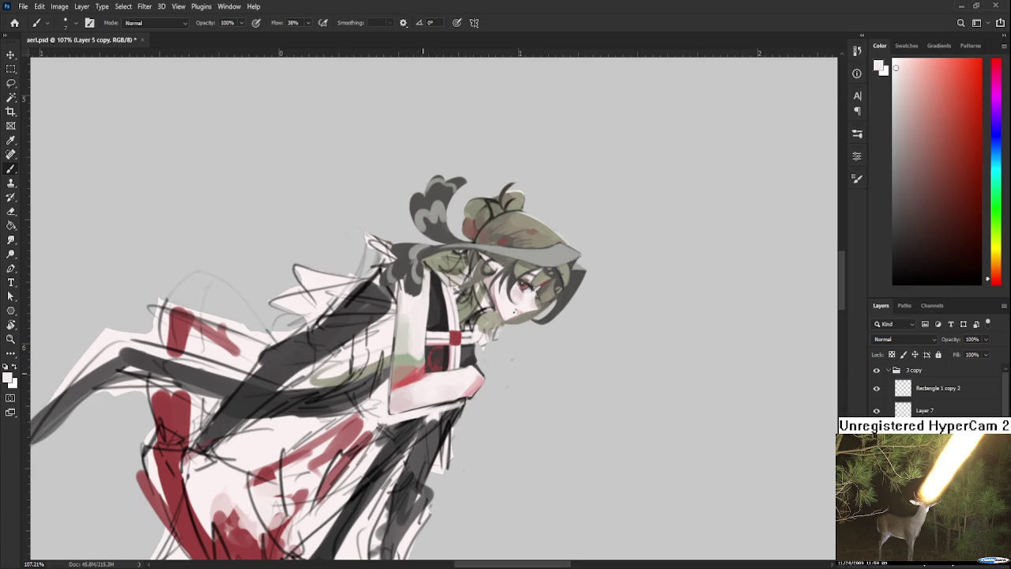
scroll(432, 385, right, 2)
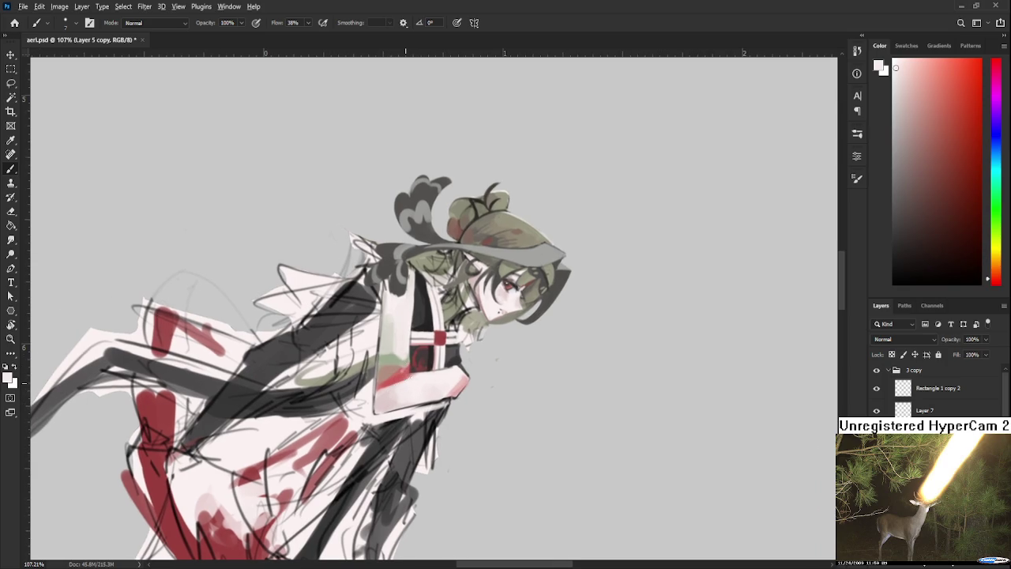
alt+click(380, 394)
alt+click(383, 394)
alt+click(376, 393)
alt+click(382, 401)
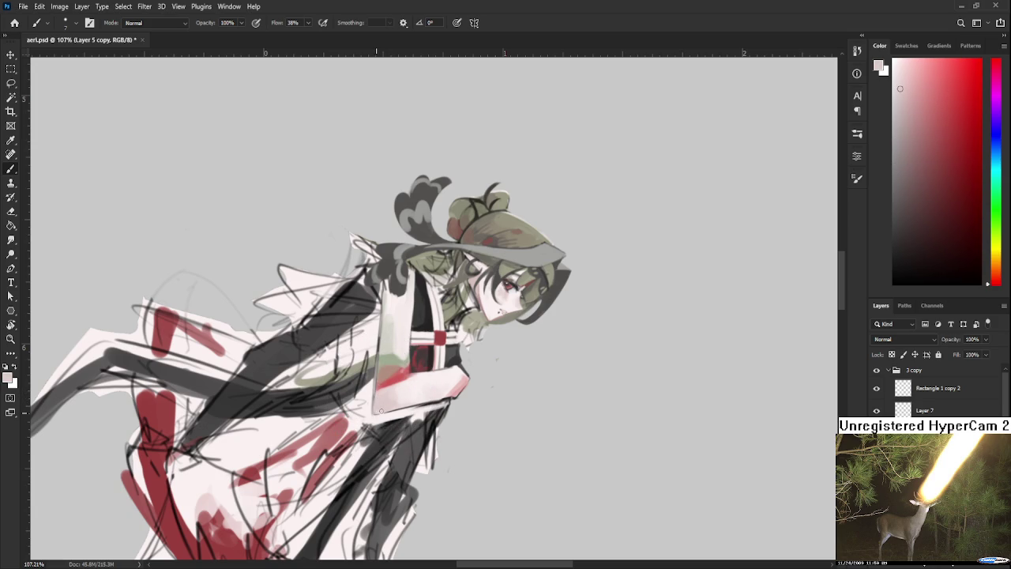
key(r)
mouse_move(376, 439)
mouse_down()
mouse_move(435, 438)
mouse_move(421, 402)
mouse_up()
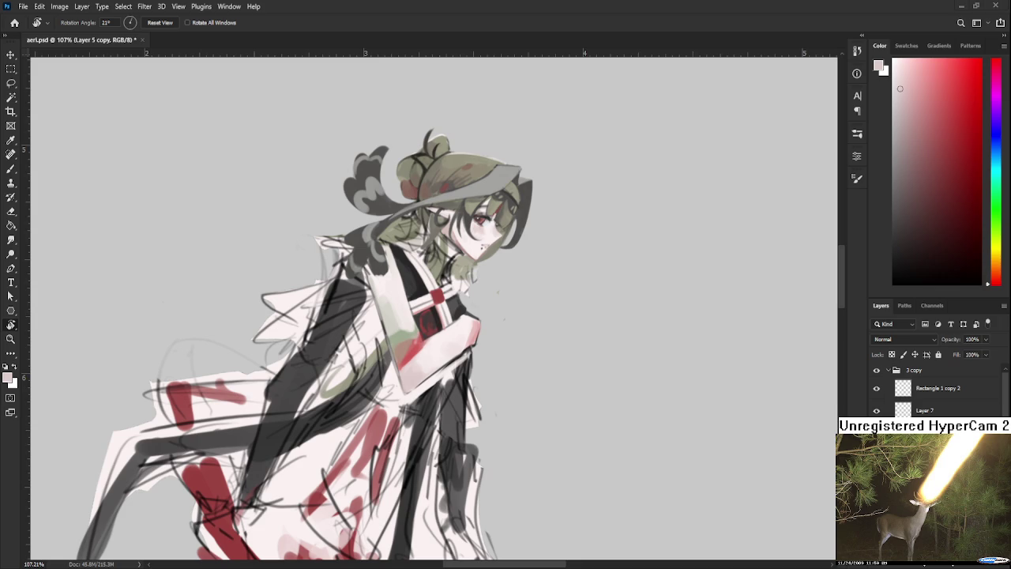
Step: Paint the sleeve near-white, sampling whites and a pink from the sleeve and chest
mouse_move(389, 312)
mouse_down()
mouse_move(388, 341)
mouse_move(373, 334)
mouse_move(383, 368)
mouse_up()
key(b)
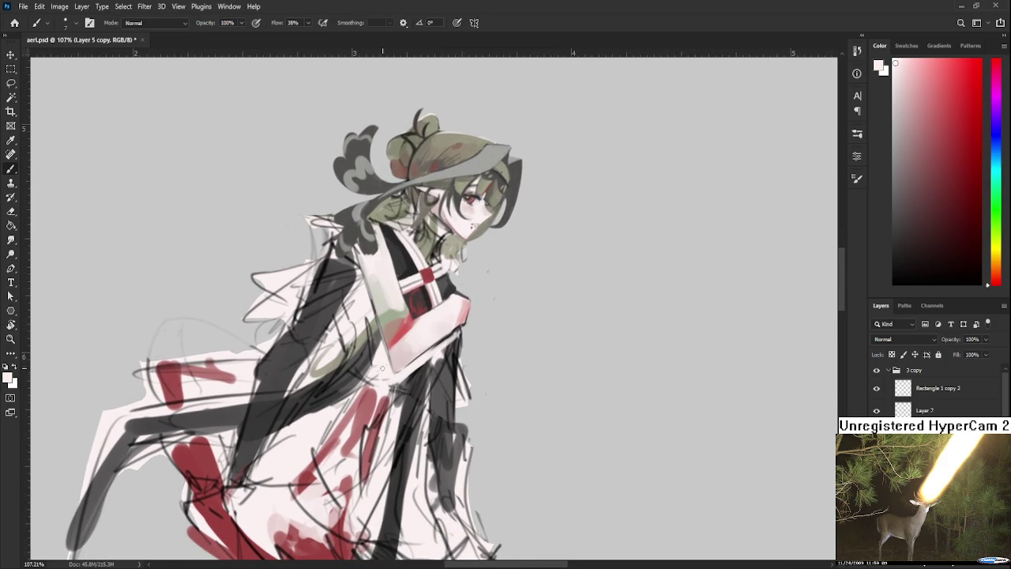
alt+click(389, 369)
alt+click(387, 361)
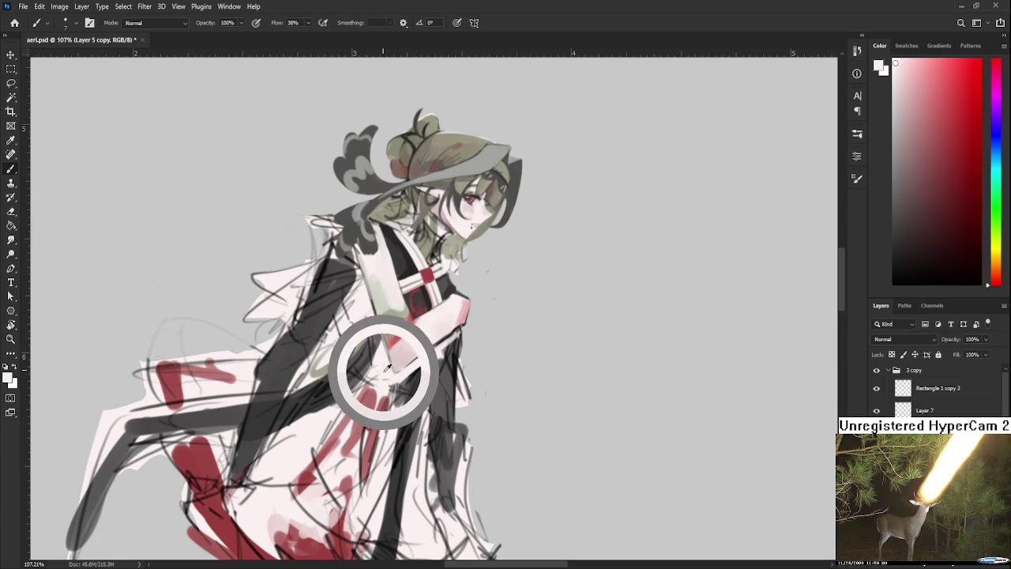
alt+click(388, 354)
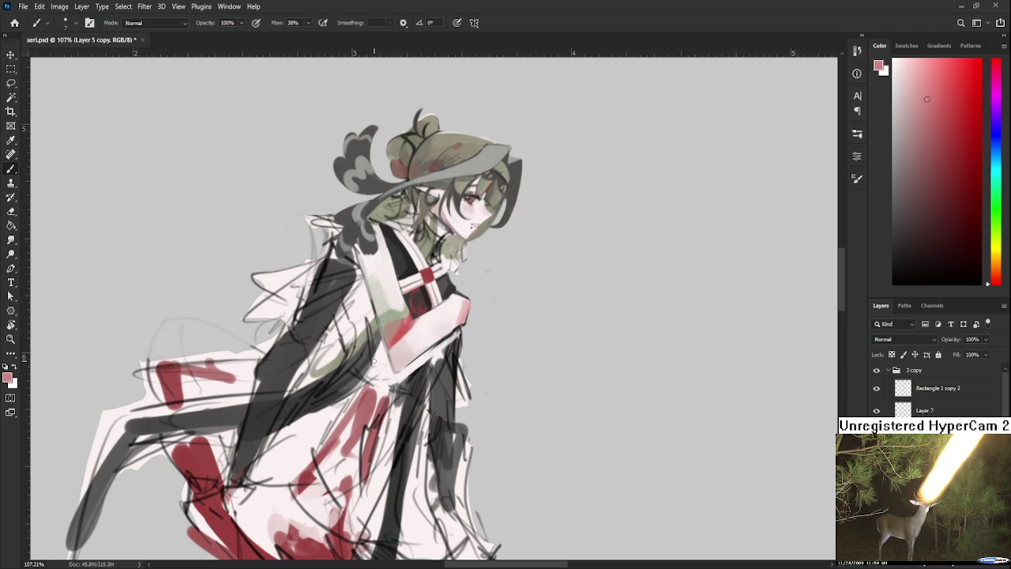
alt+click(385, 357)
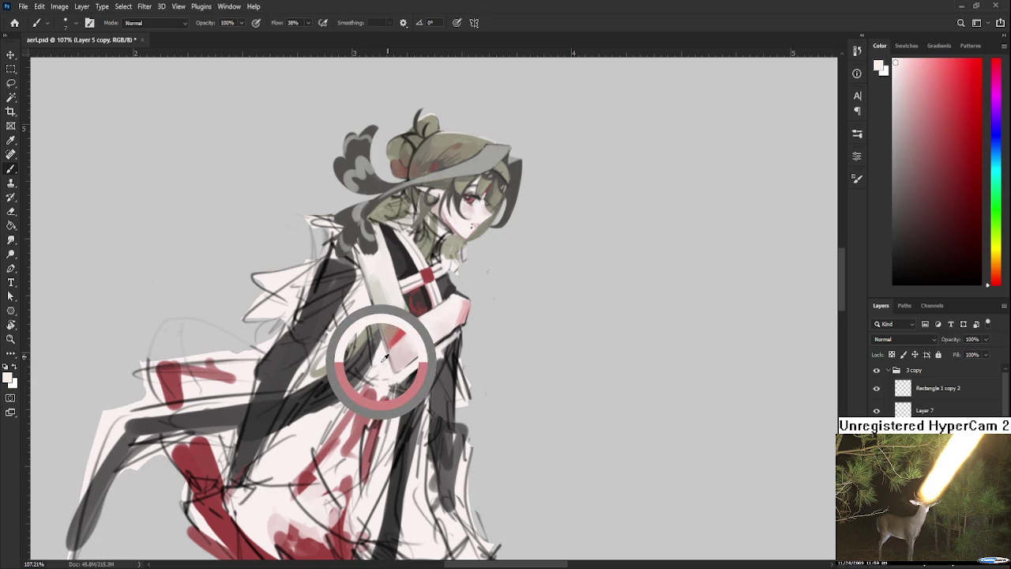
alt+click(376, 369)
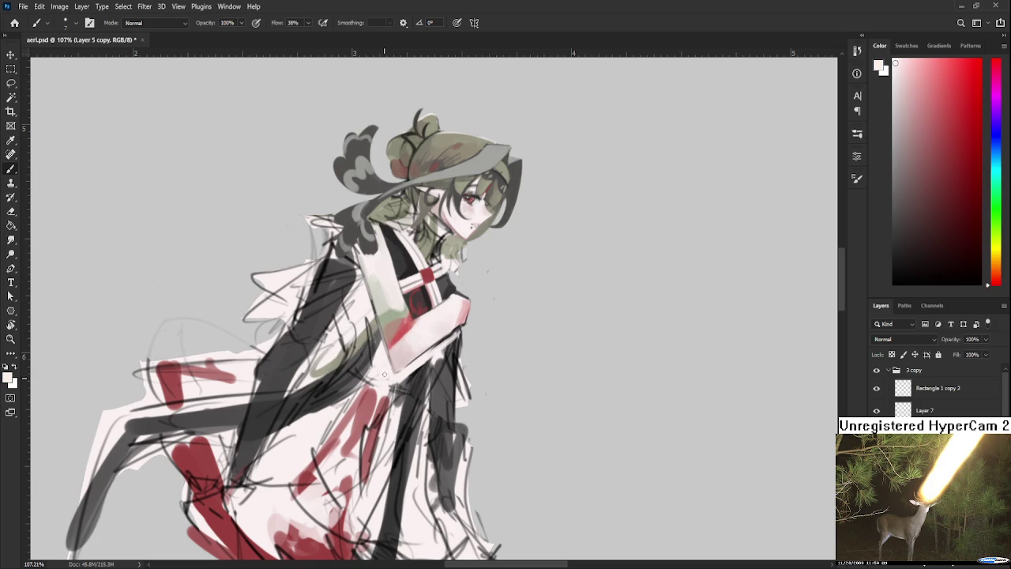
Step: Tilt the canvas a few degrees and shade the sleeve with warmer, reddish sampled tones
key(r)
mouse_move(383, 371)
mouse_down()
mouse_move(409, 382)
mouse_move(410, 366)
mouse_up()
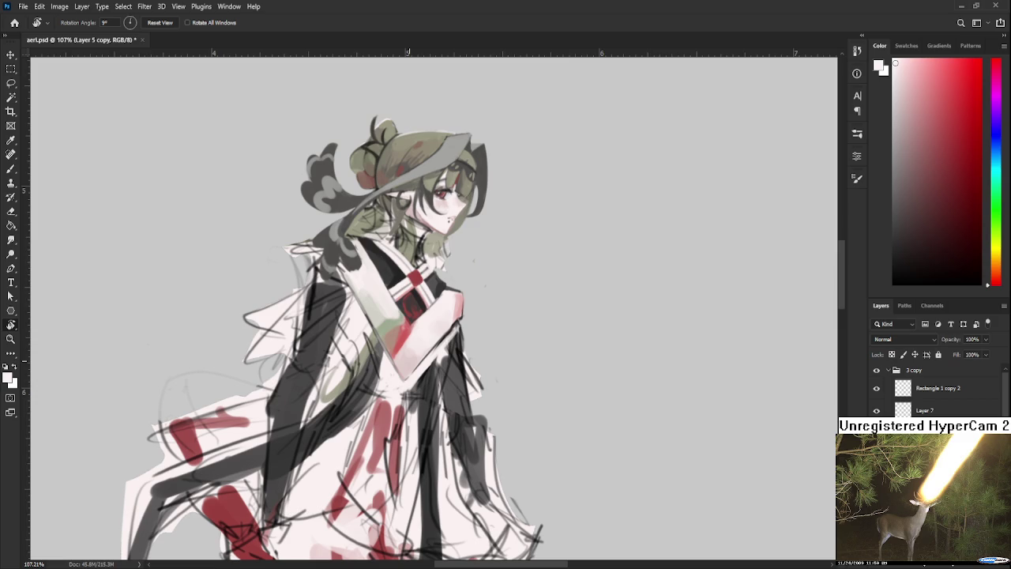
mouse_move(338, 364)
mouse_down()
mouse_move(339, 333)
mouse_move(375, 336)
mouse_up()
key(b)
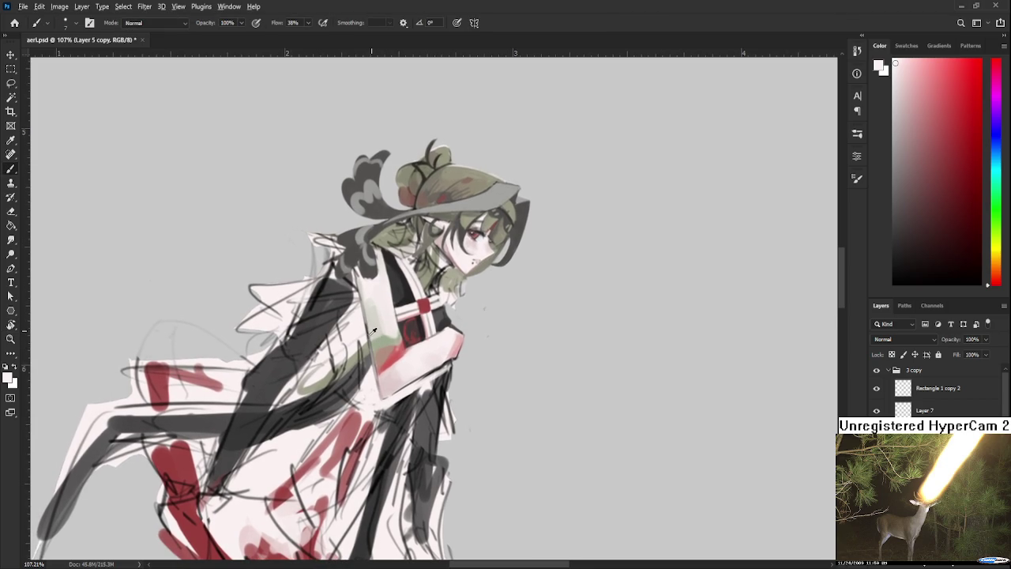
alt+click(375, 328)
drag(368, 332, 368, 335)
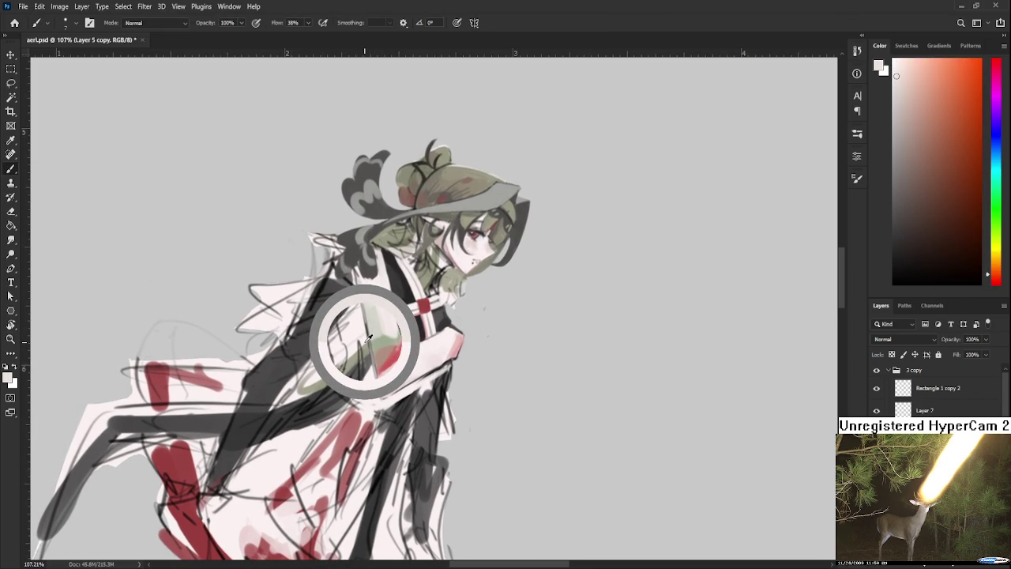
drag(368, 336, 368, 340)
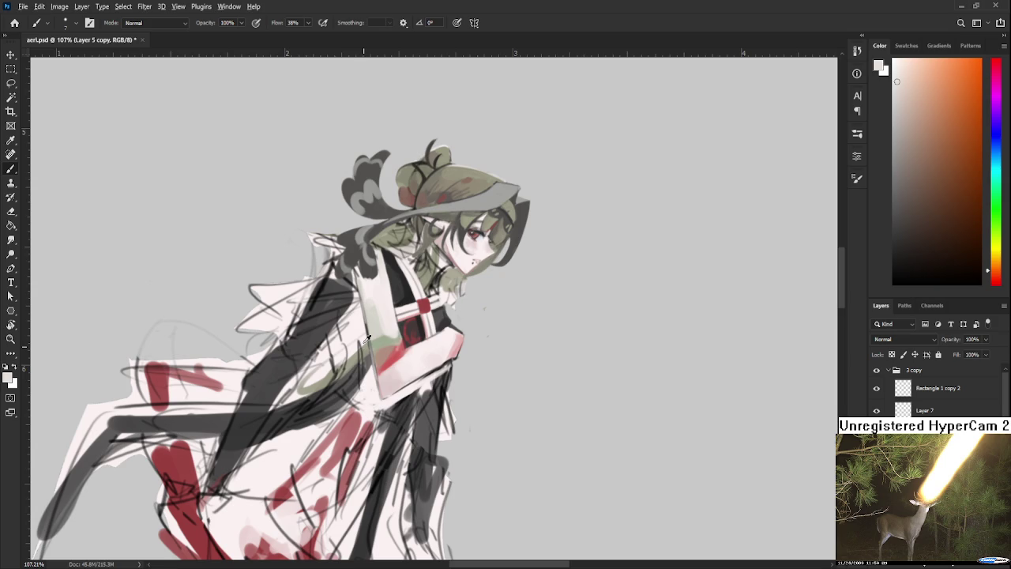
alt+click(368, 339)
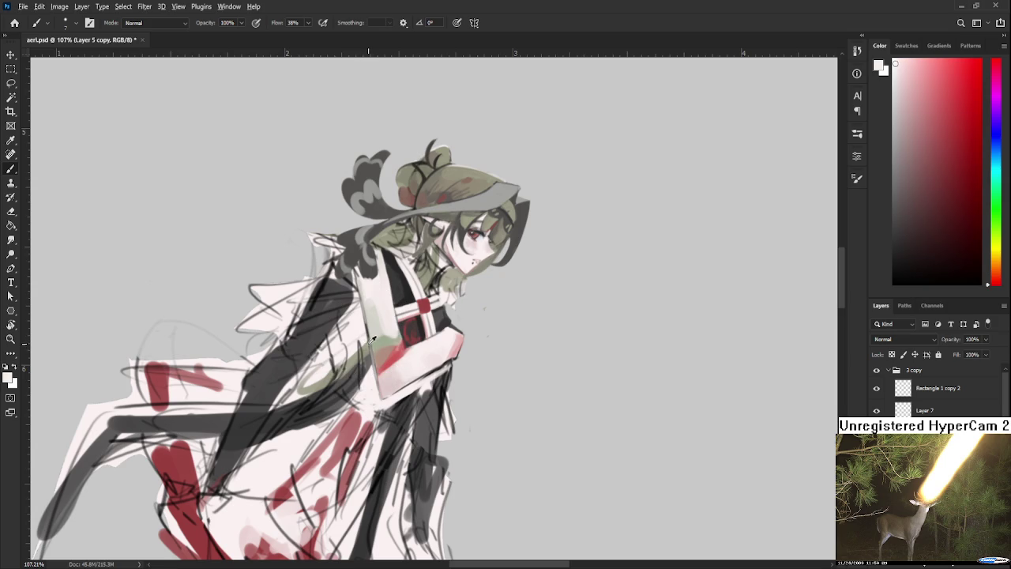
alt+click(368, 336)
Step: Zoom out and straighten the view to see the whole figure upright
key(r)
drag(376, 361, 378, 386)
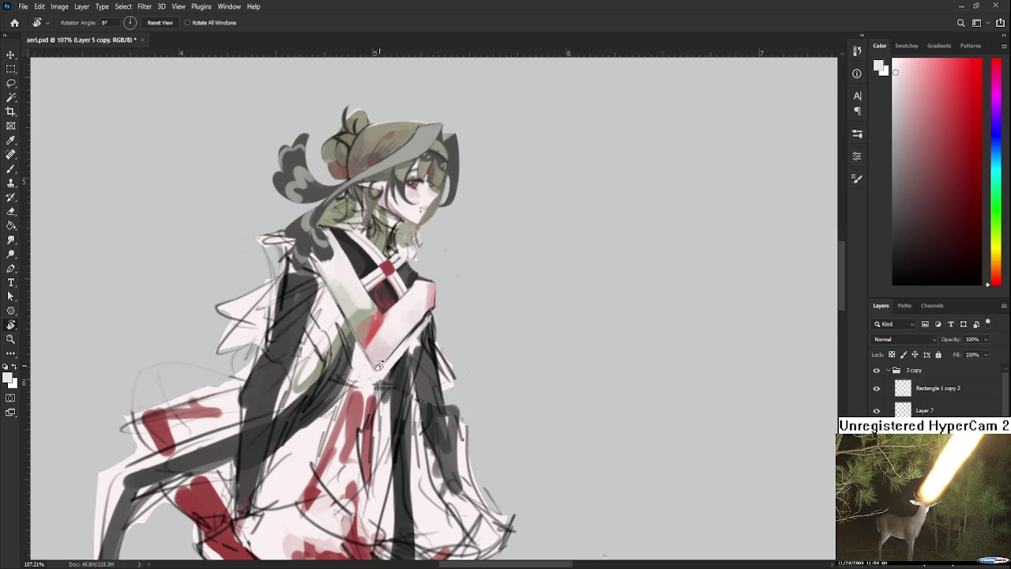
scroll(376, 366, down, 4)
scroll(379, 391, up, 2)
drag(381, 397, 398, 431)
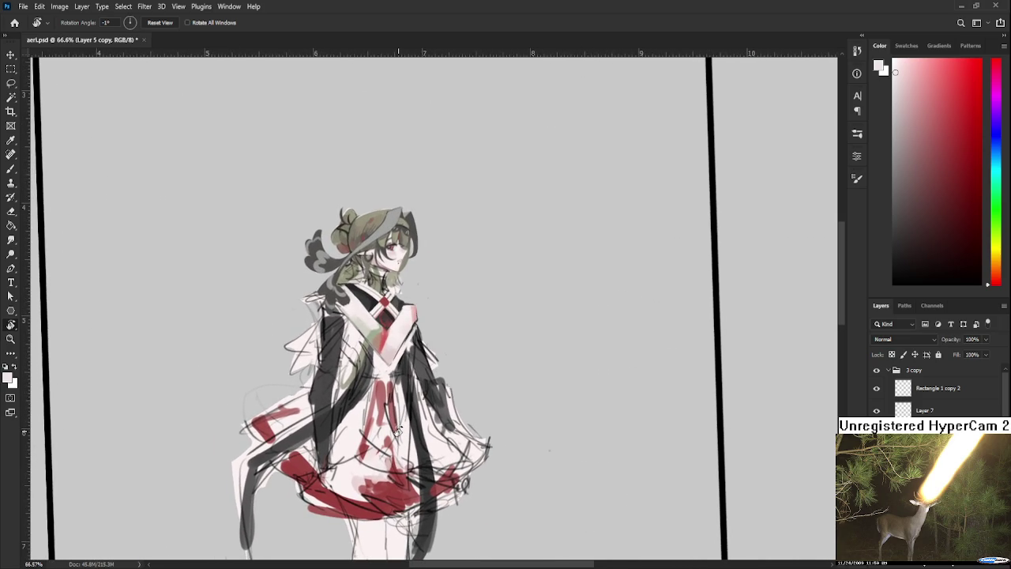
Step: Paint the dress near the clasp with sampled muted red, pinkish red and near-white tones
key(b)
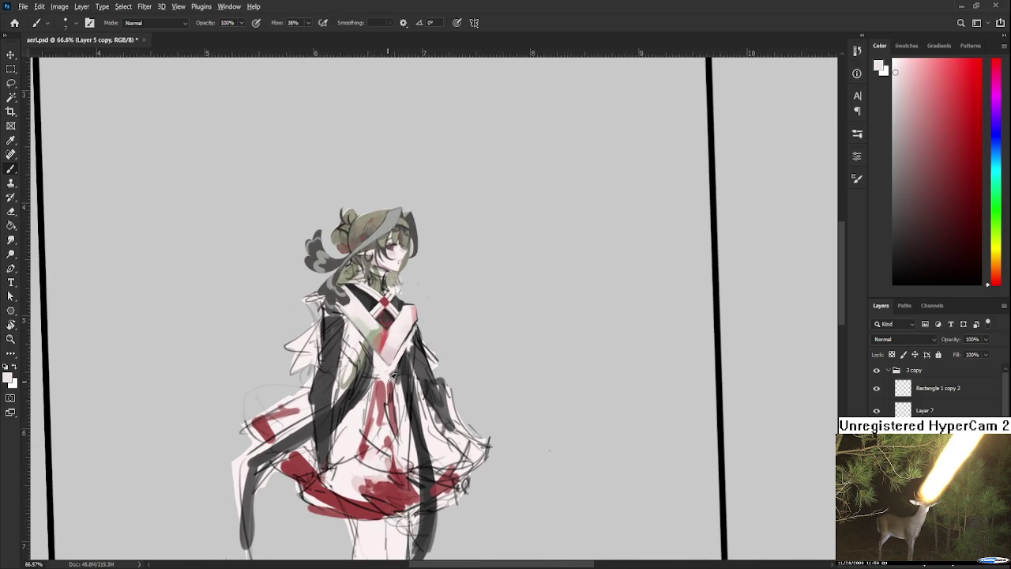
alt+click(389, 385)
alt+click(388, 383)
alt+click(388, 373)
alt+click(384, 378)
alt+click(387, 378)
alt+click(381, 368)
alt+click(382, 377)
alt+click(379, 378)
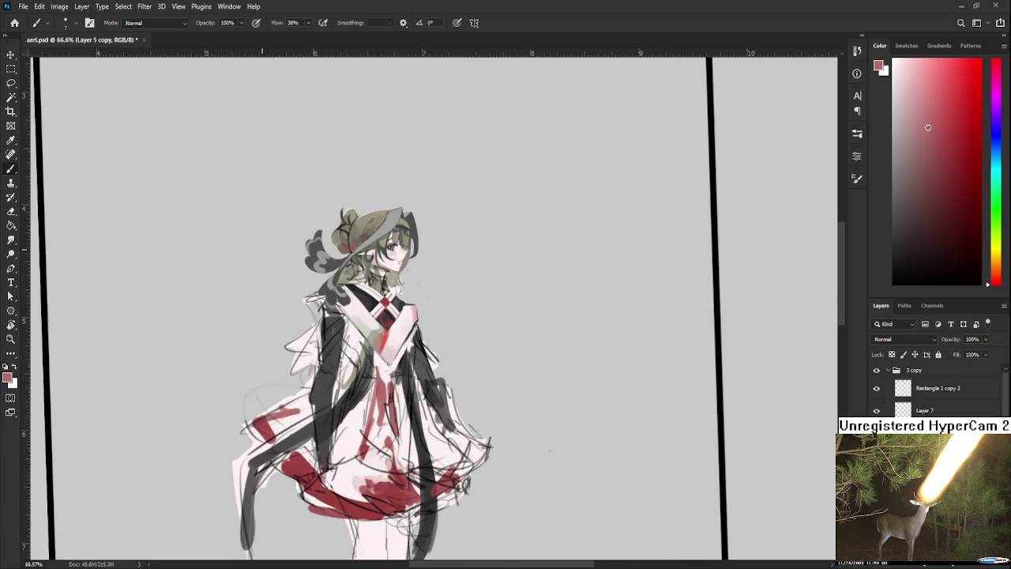
Step: Zoom in and paint white over the red marks on the chest
scroll(421, 335, up, 1)
drag(421, 334, 368, 361)
alt+click(365, 355)
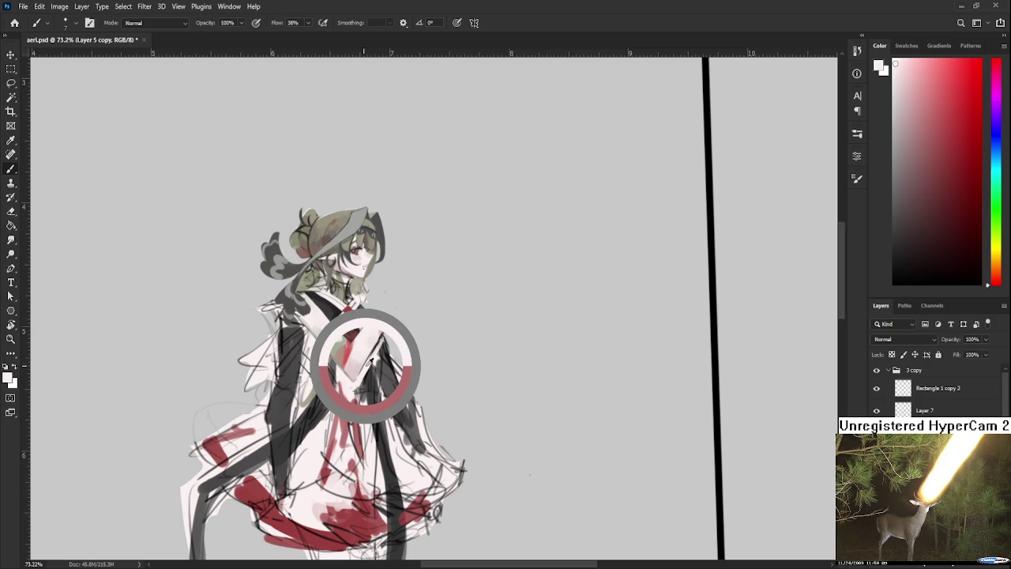
drag(368, 361, 371, 357)
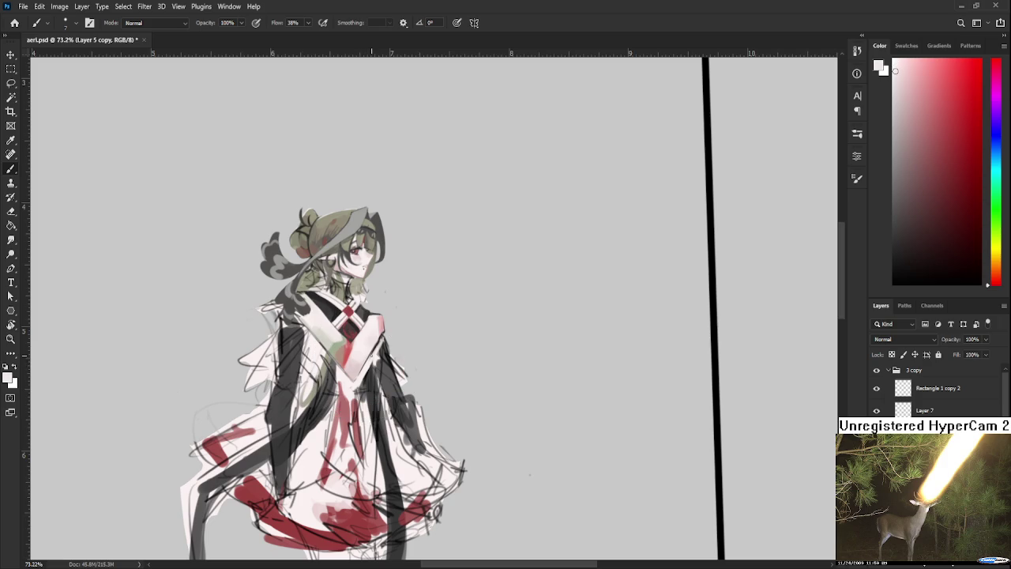
drag(373, 367, 347, 351)
alt+click(366, 369)
alt+click(374, 357)
drag(373, 356, 371, 361)
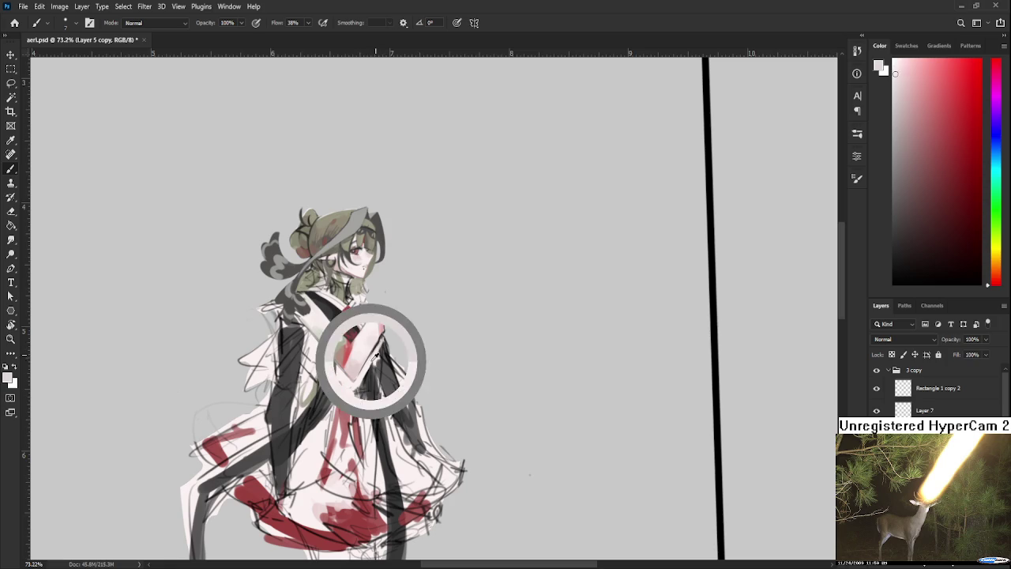
Step: Shade the chest with alternating lighter and darker sampled tones
alt+click(363, 373)
alt+click(375, 371)
alt+click(373, 371)
alt+click(373, 369)
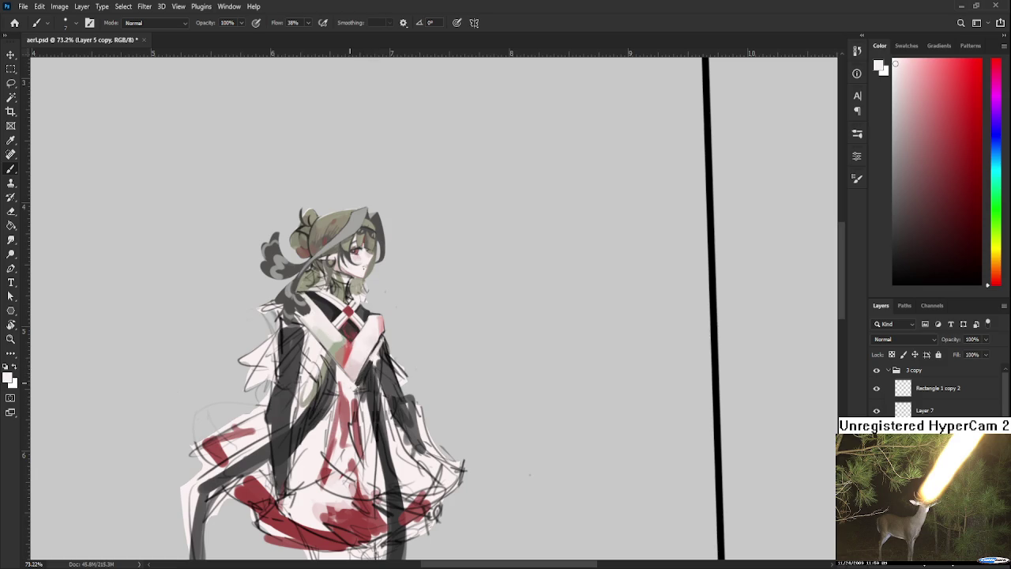
alt+click(366, 383)
alt+click(362, 383)
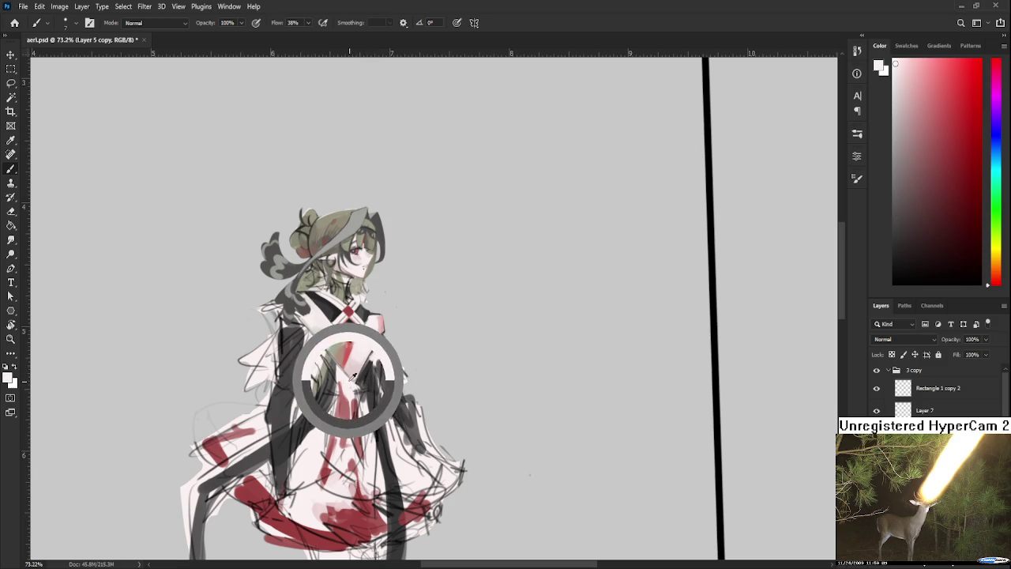
alt+click(358, 385)
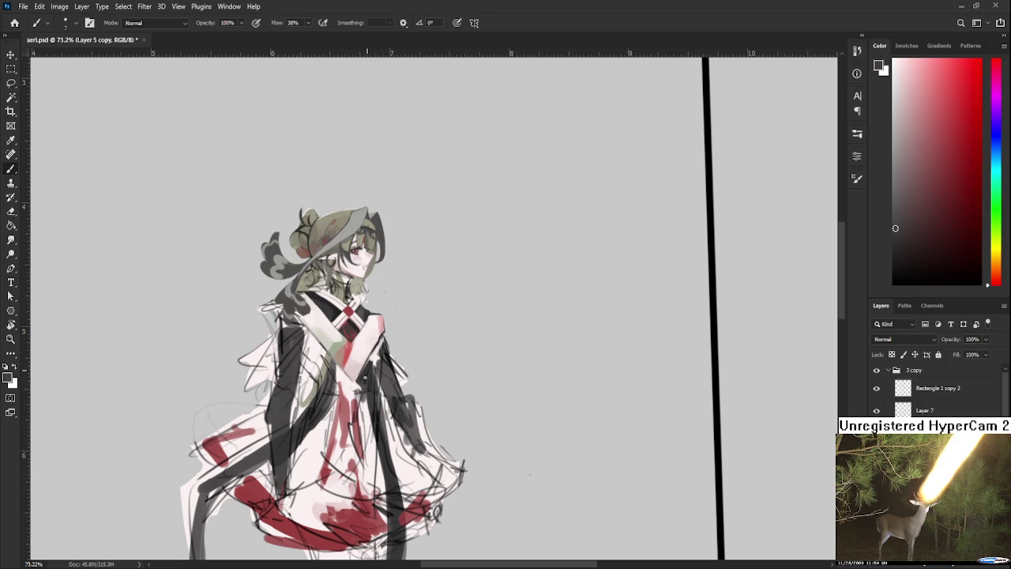
Step: Zoom closer on the chest and refine the collar with sampled chest colours
scroll(371, 372, up, 1)
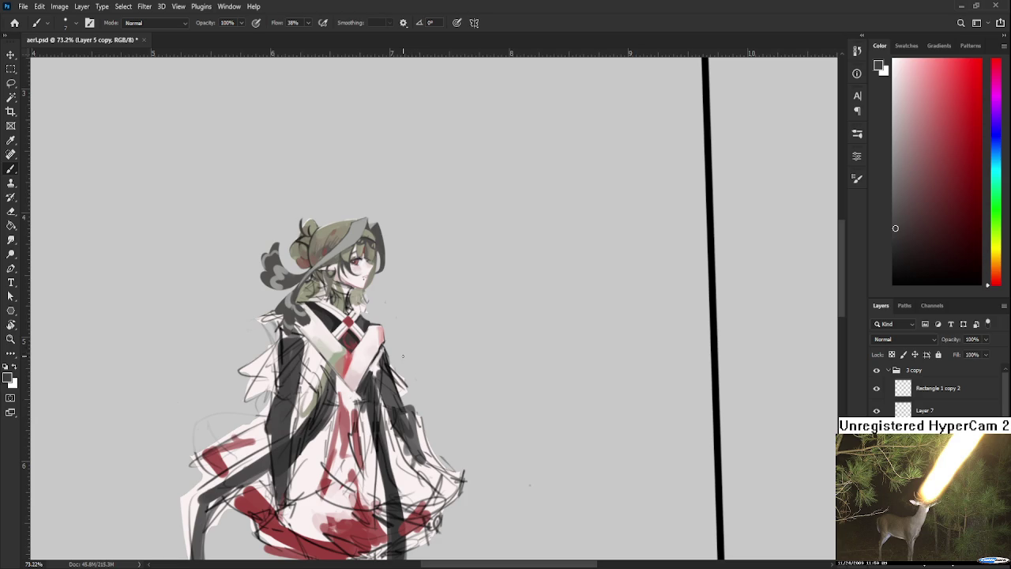
scroll(395, 359, up, 1)
scroll(391, 363, up, 1)
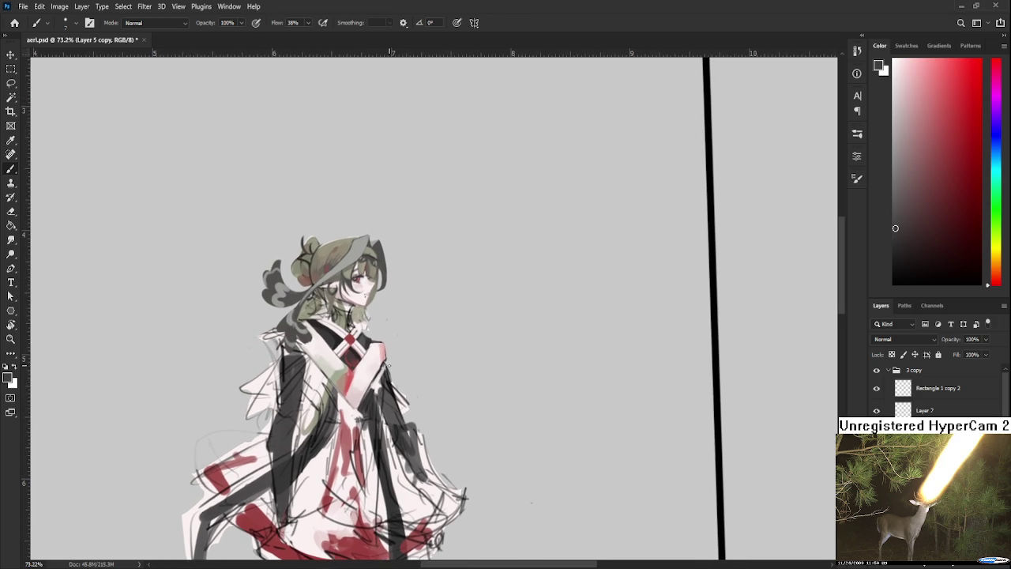
scroll(391, 366, up, 1)
scroll(399, 369, up, 2)
scroll(404, 372, up, 1)
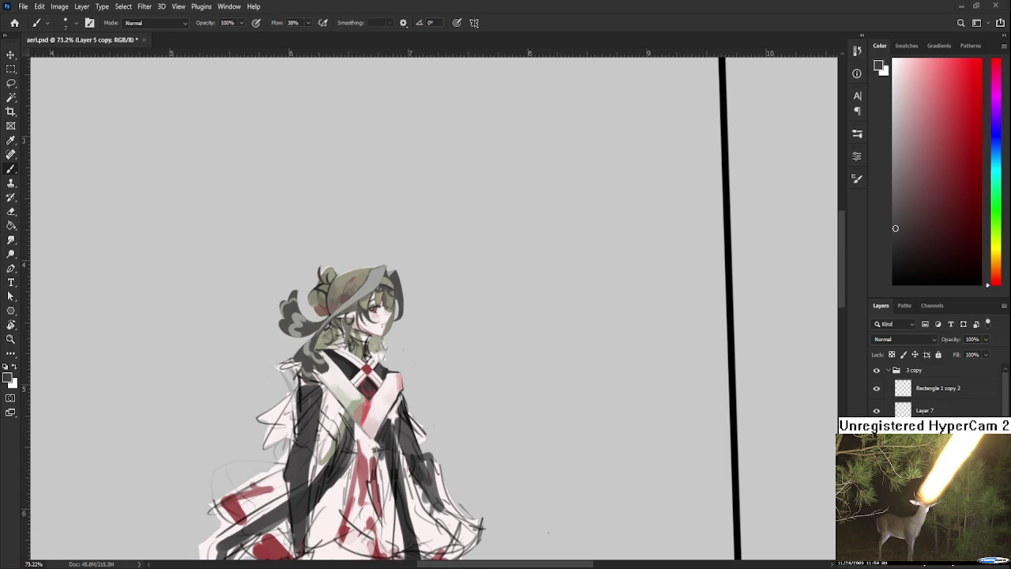
drag(415, 332, 433, 268)
alt+click(407, 347)
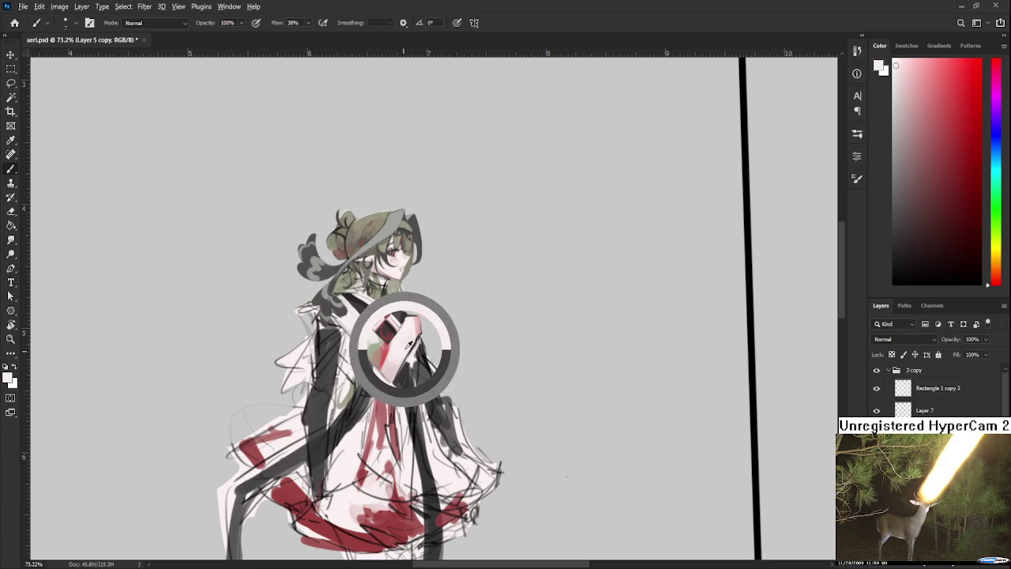
alt+click(411, 329)
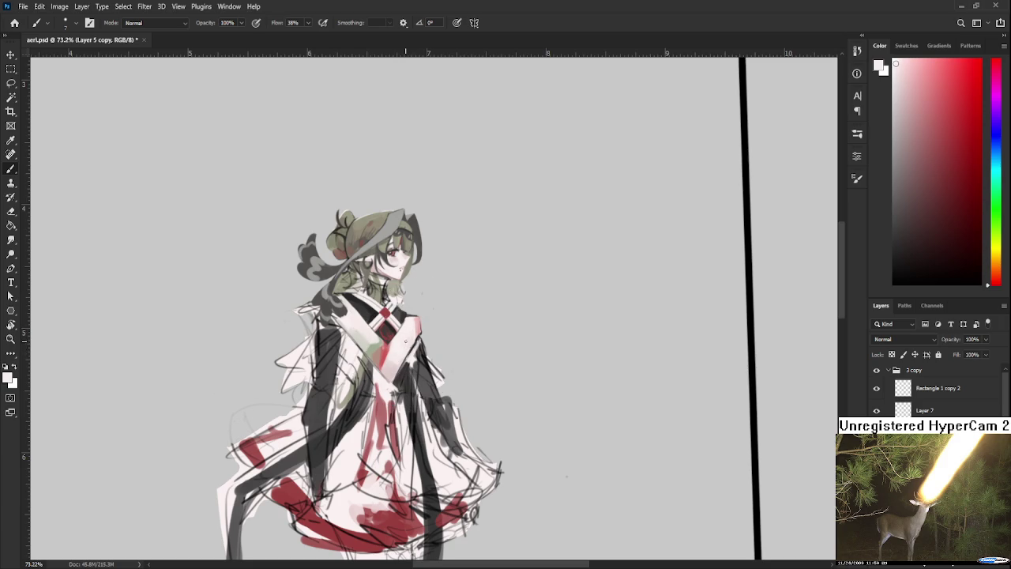
alt+click(405, 335)
Step: Touch up the collar with light pinkish and near-white tones from the chest and sleeve
drag(406, 334, 360, 336)
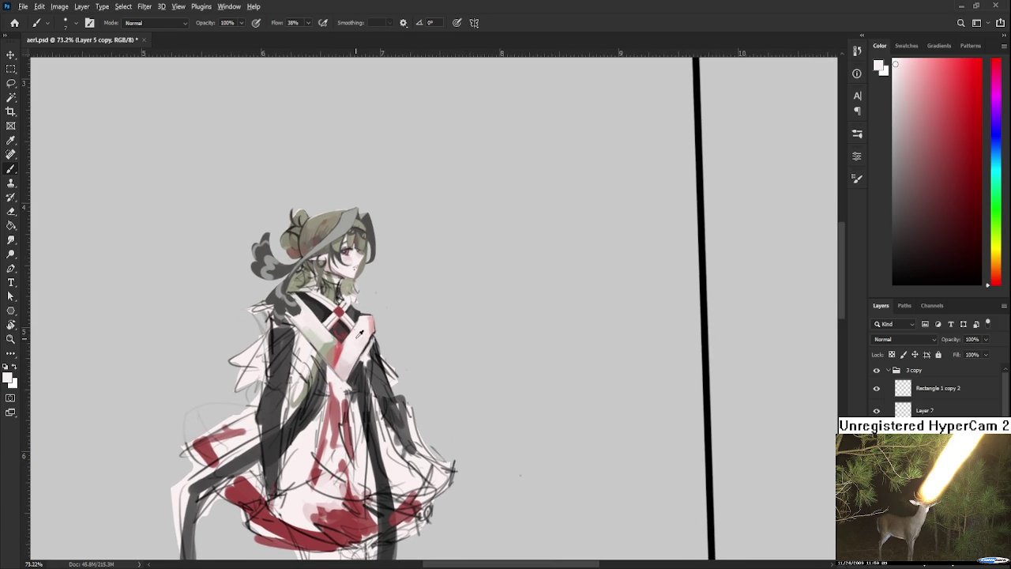
alt+click(360, 332)
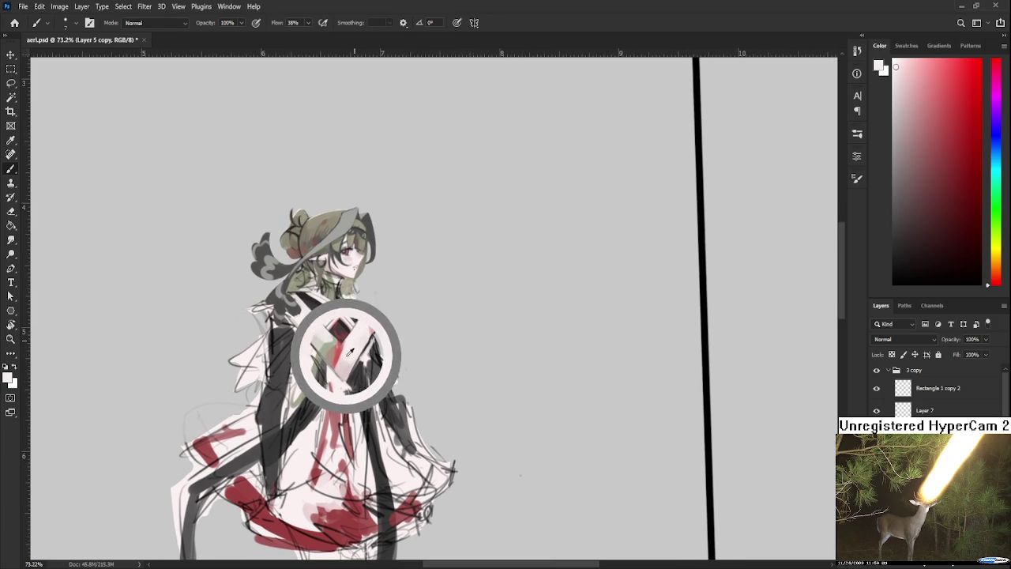
alt+click(347, 365)
alt+click(347, 360)
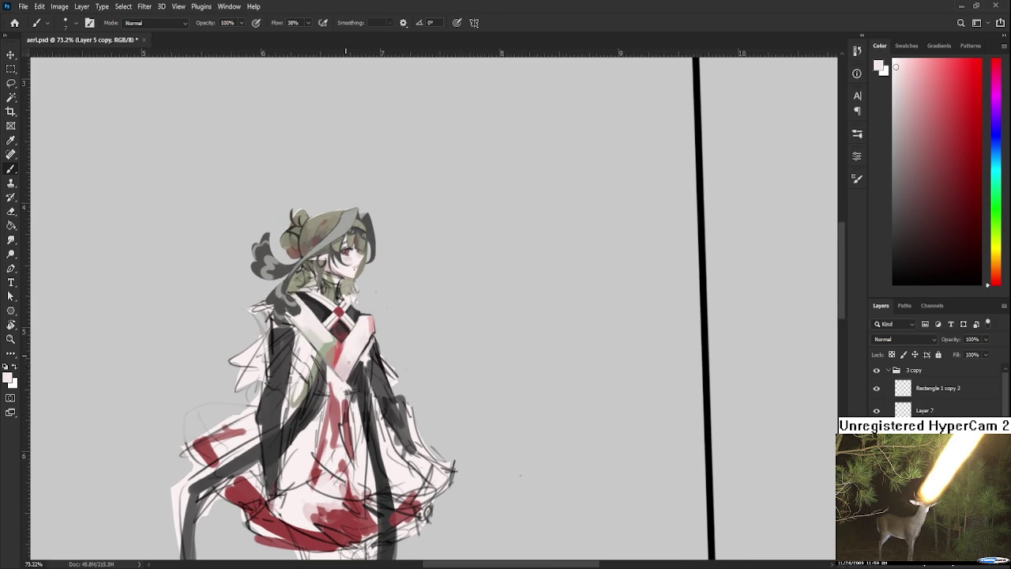
alt+click(361, 335)
Step: Draw a light curved stroke beside the head, then lasso and delete it
drag(486, 220, 391, 295)
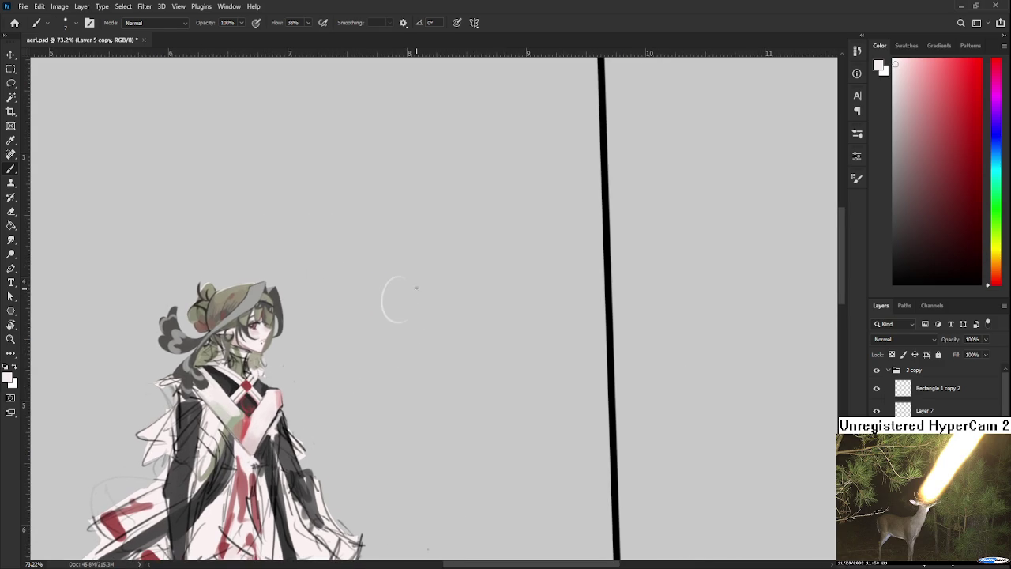
drag(384, 296, 387, 244)
key(l)
drag(406, 339, 422, 356)
key(Delete)
key(ctrl+d)
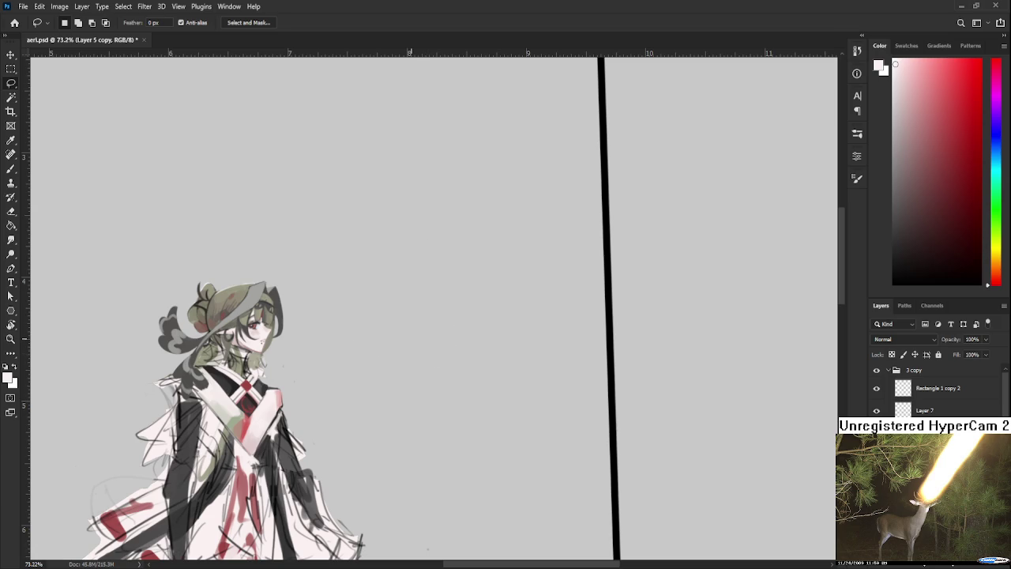
Step: Return to the figure, pick a dark grey from the collar, and zoom in
mouse_move(390, 350)
mouse_down()
mouse_move(374, 352)
mouse_move(356, 332)
mouse_up()
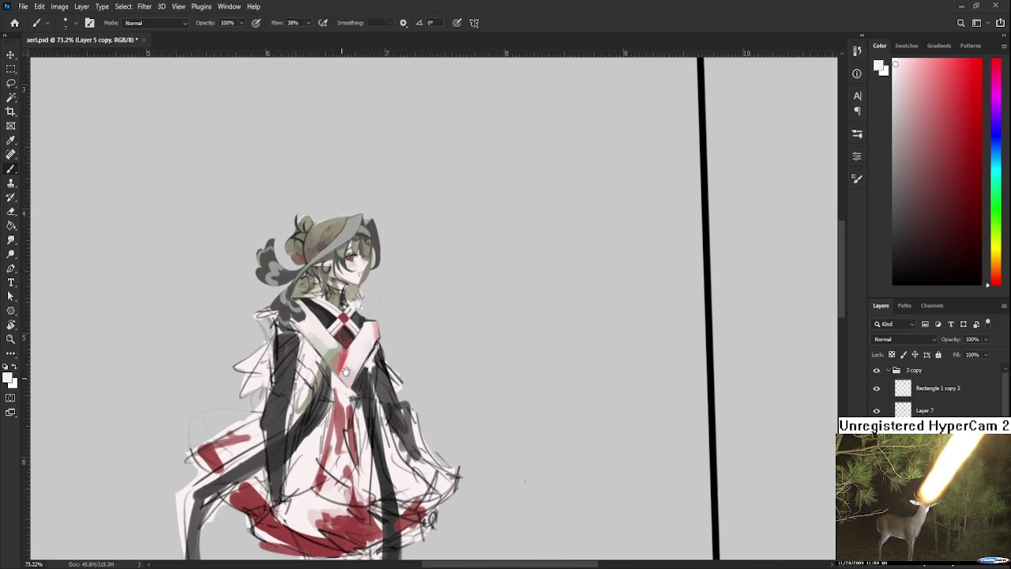
key(b)
alt+click(354, 332)
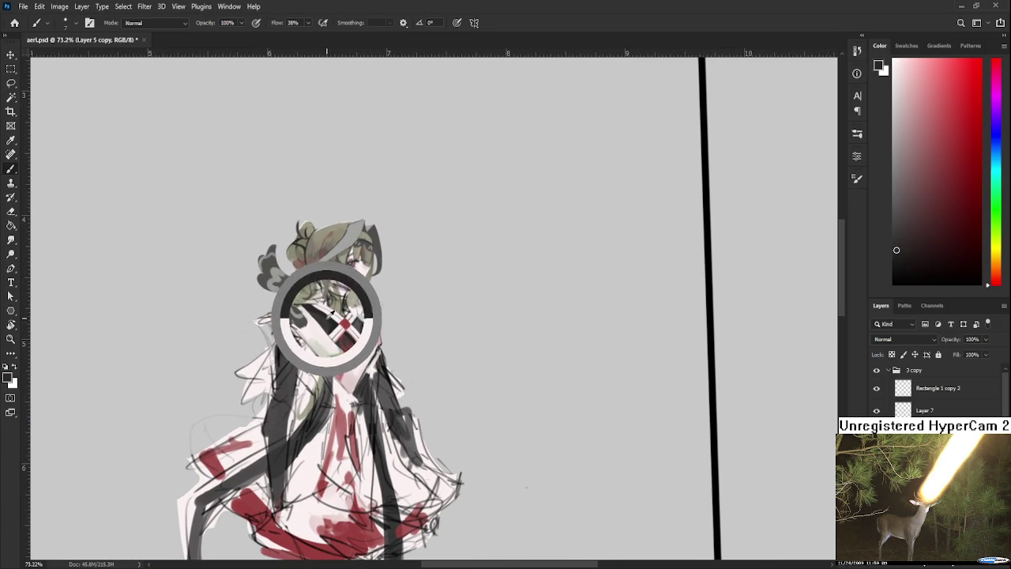
mouse_move(348, 316)
mouse_down()
mouse_move(345, 364)
mouse_move(393, 390)
mouse_move(410, 385)
mouse_move(372, 373)
mouse_up()
scroll(345, 347, up, 5)
key(r)
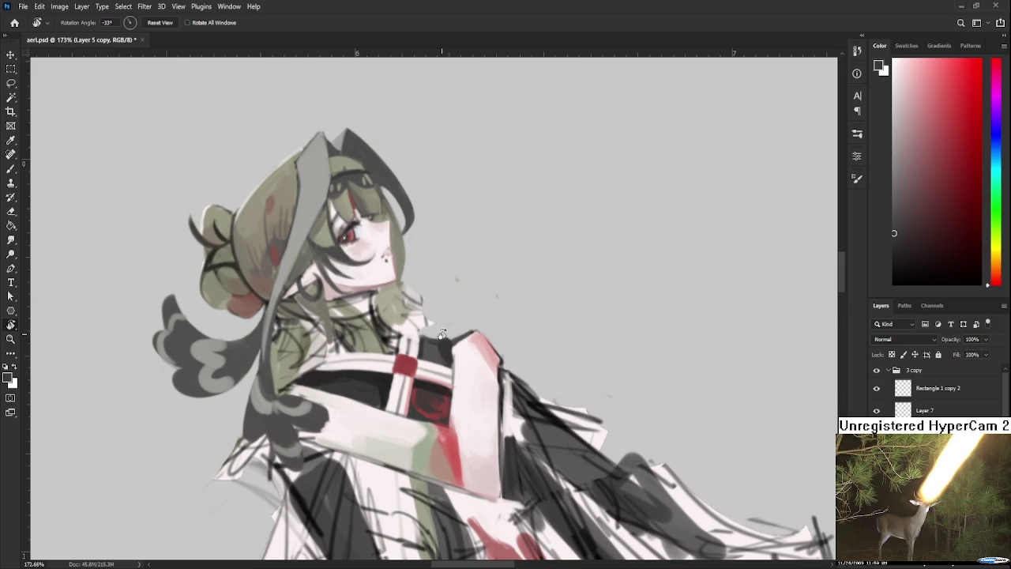
Step: Paint dark grey over the neck and a white line down the collar edge
drag(411, 343, 422, 348)
alt+click(403, 374)
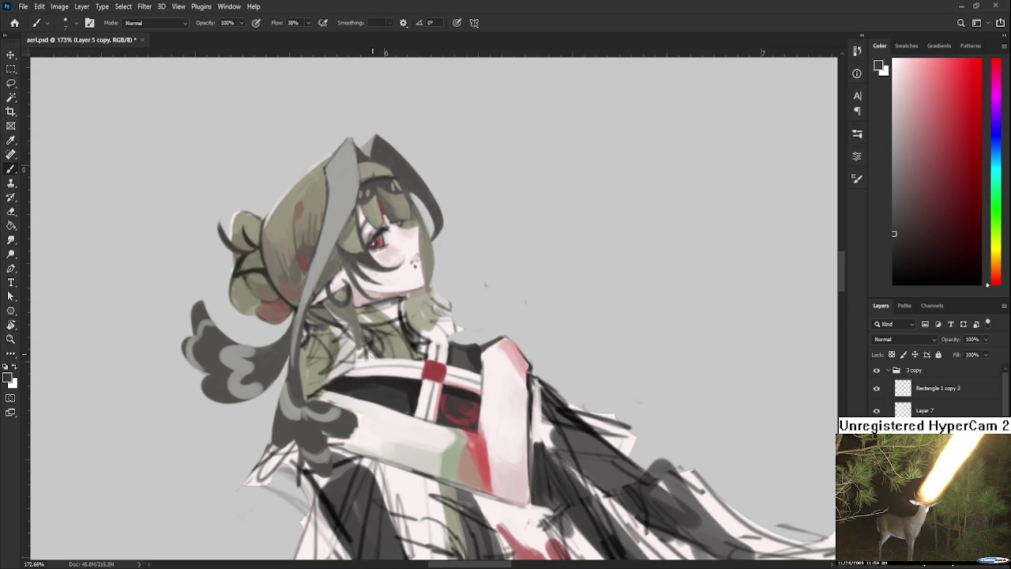
mouse_move(365, 333)
mouse_down()
mouse_move(368, 351)
mouse_move(368, 341)
mouse_move(399, 332)
mouse_move(402, 354)
mouse_move(397, 323)
mouse_move(422, 347)
mouse_move(417, 356)
mouse_move(442, 349)
mouse_move(386, 353)
mouse_up()
key(r)
key(b)
alt+click(347, 298)
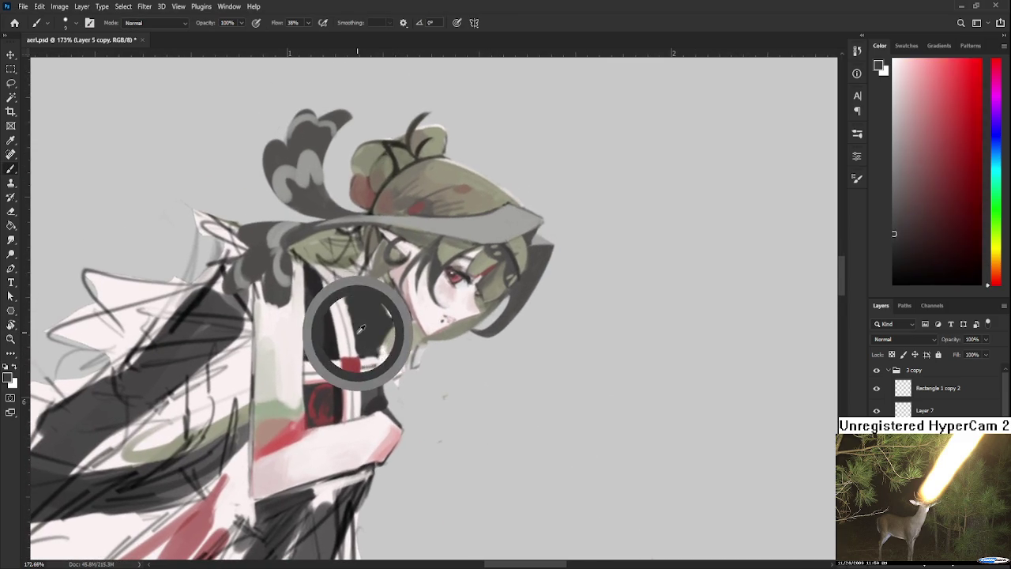
drag(339, 290, 353, 336)
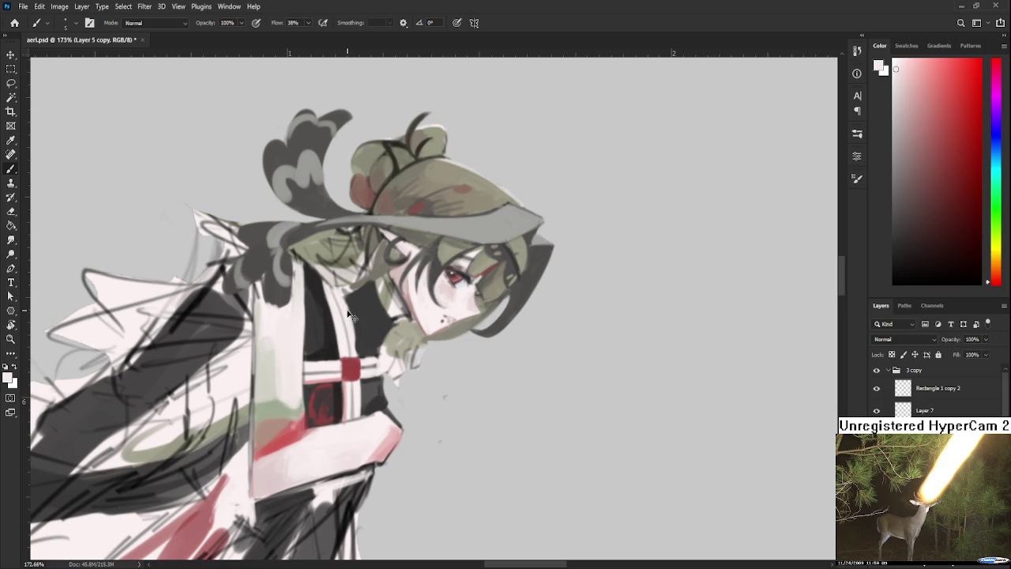
drag(345, 310, 352, 346)
Step: Refine the collar stripes with dark grey, mid grey and near-white tones
alt+click(353, 308)
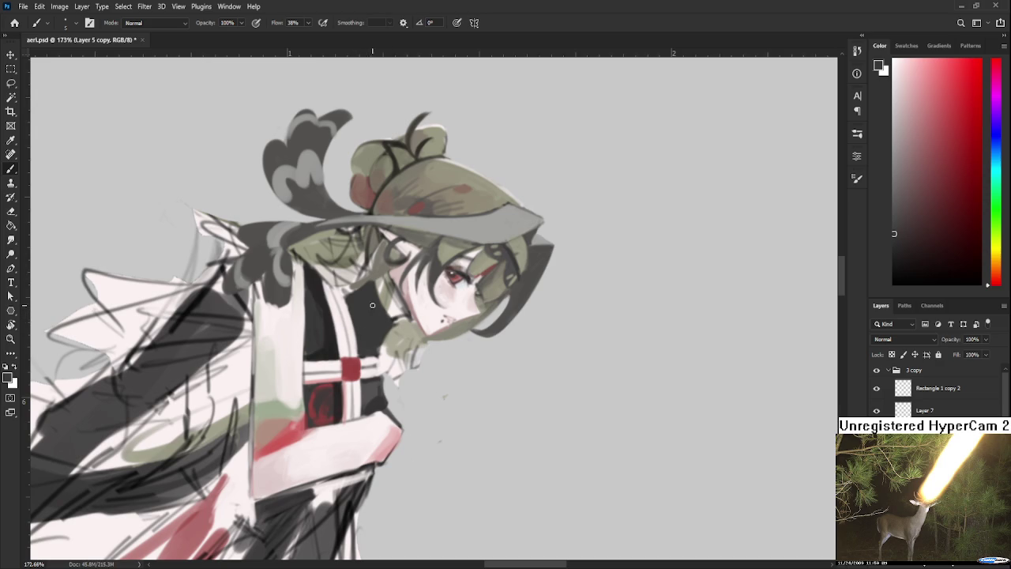
alt+click(358, 298)
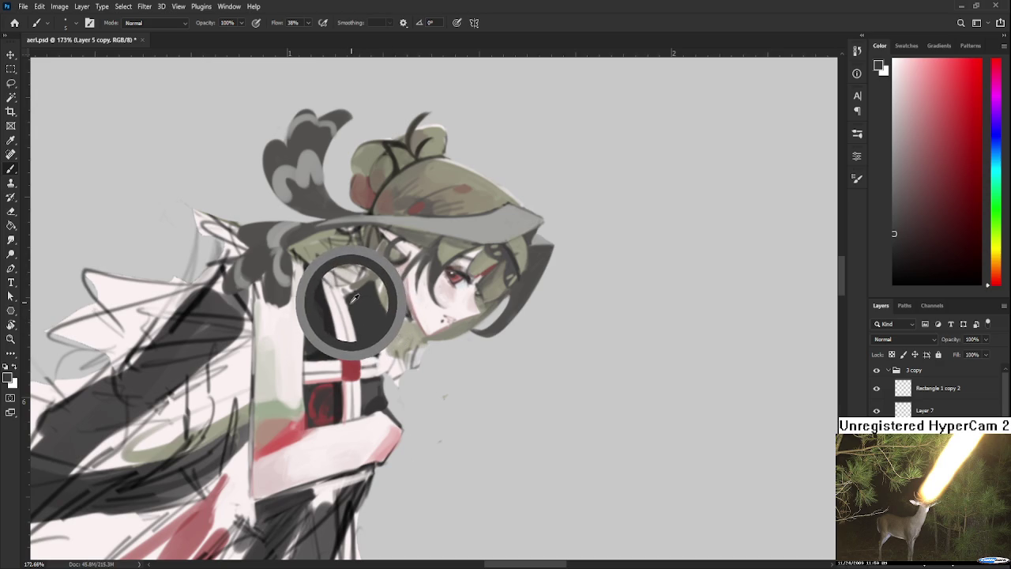
alt+click(338, 298)
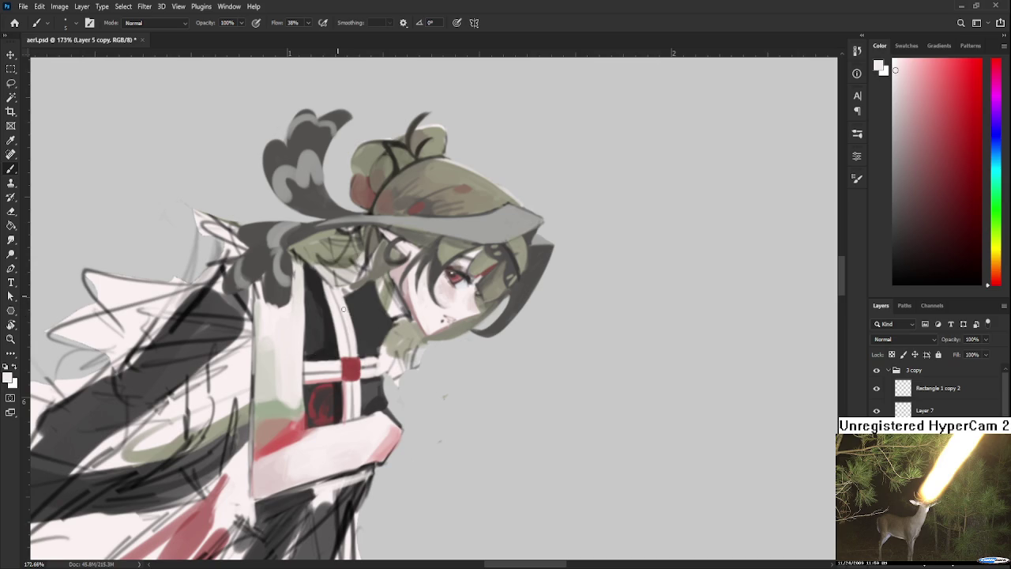
alt+click(351, 290)
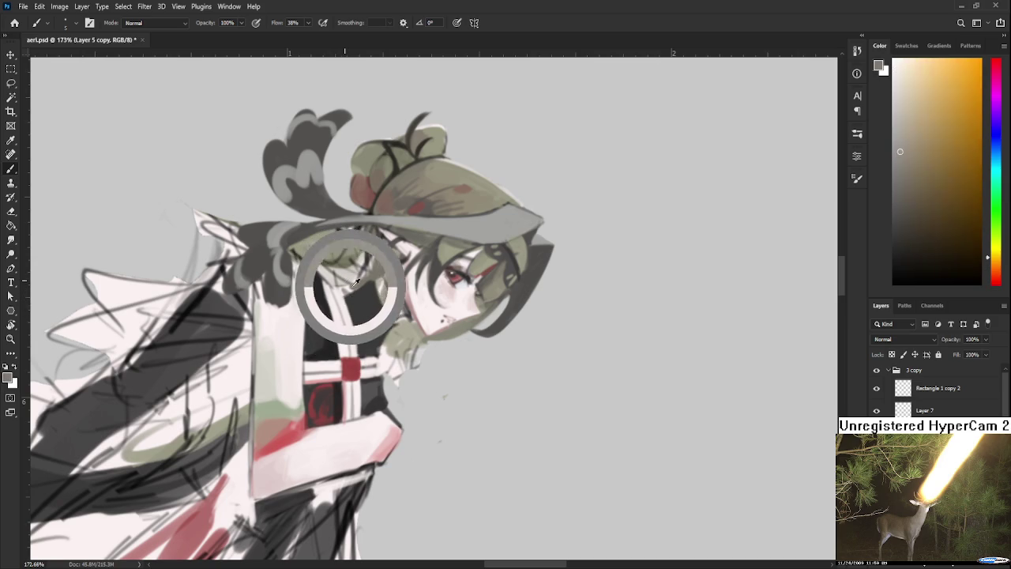
alt+click(348, 302)
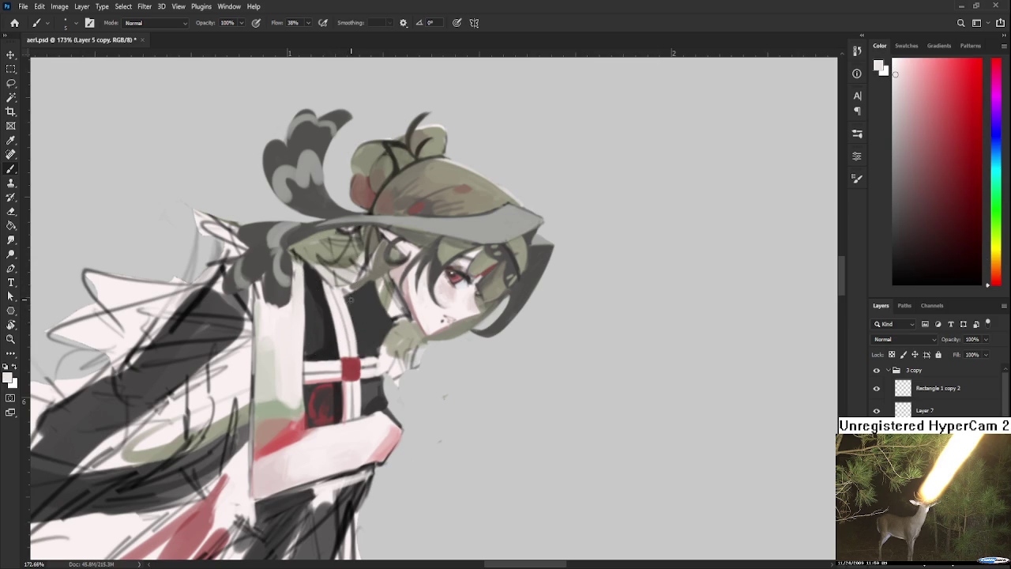
drag(364, 300, 392, 345)
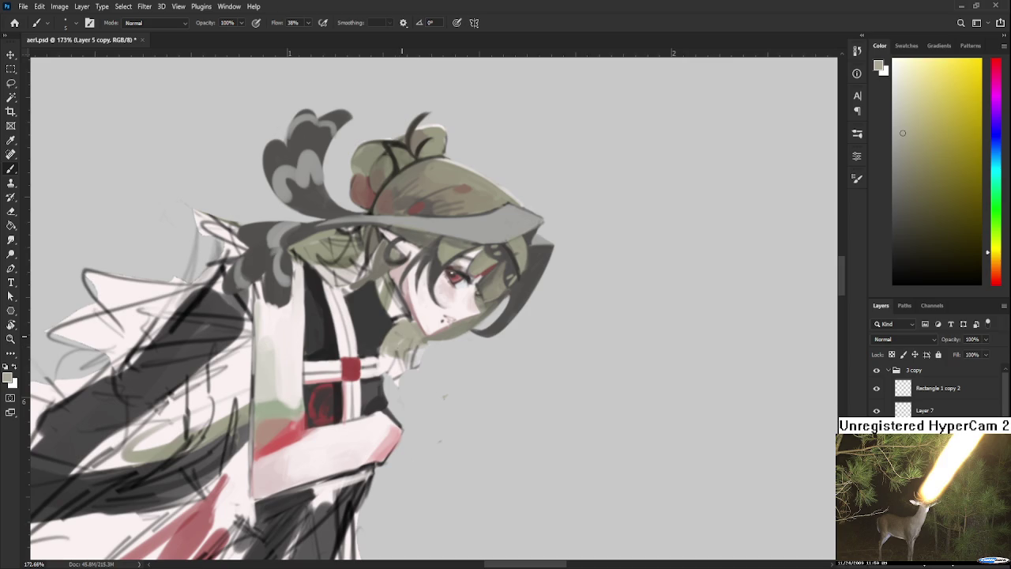
Step: Rotate the canvas view back to upright
key(r)
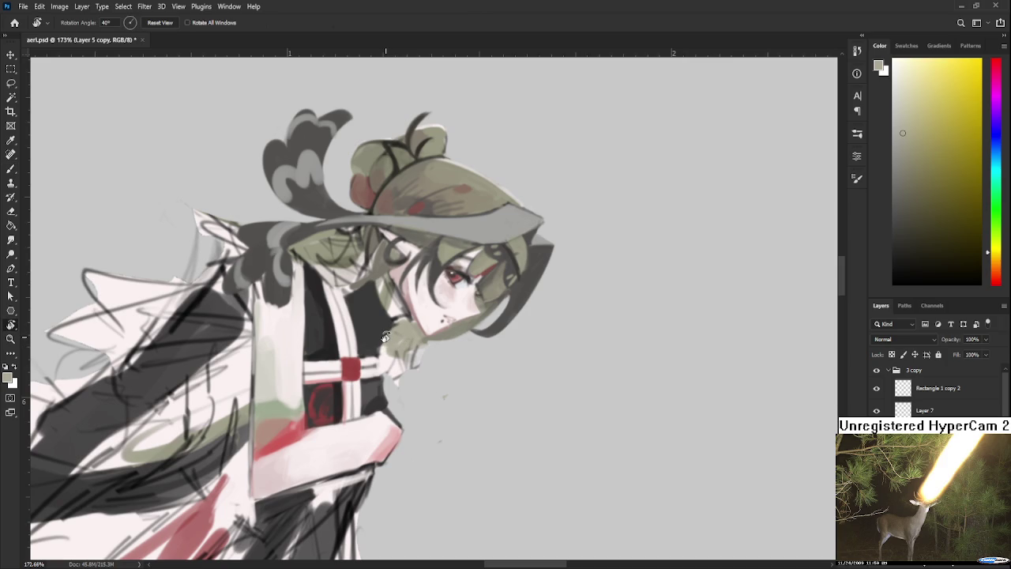
drag(382, 344, 367, 326)
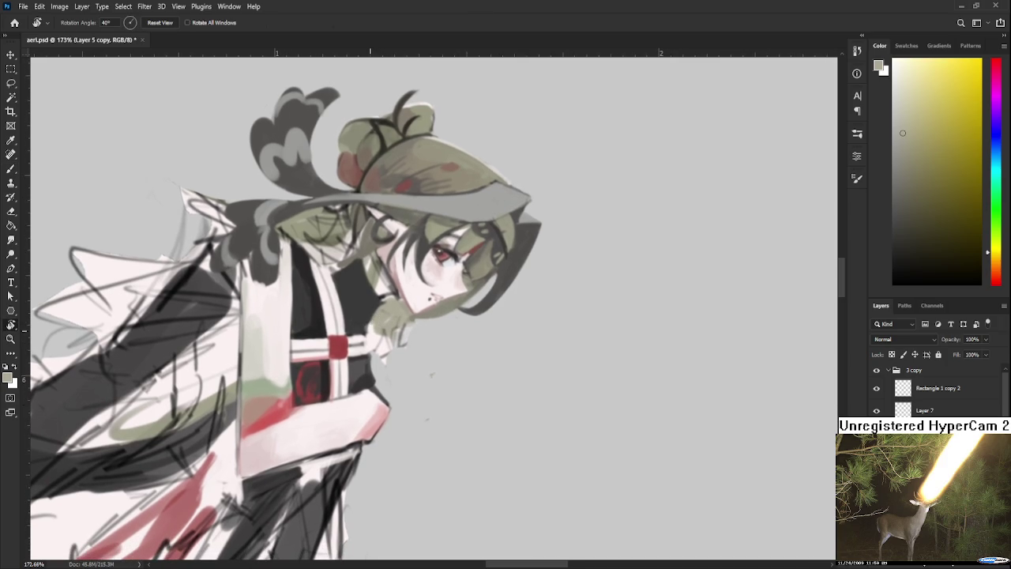
key(b)
key(r)
key(Escape)
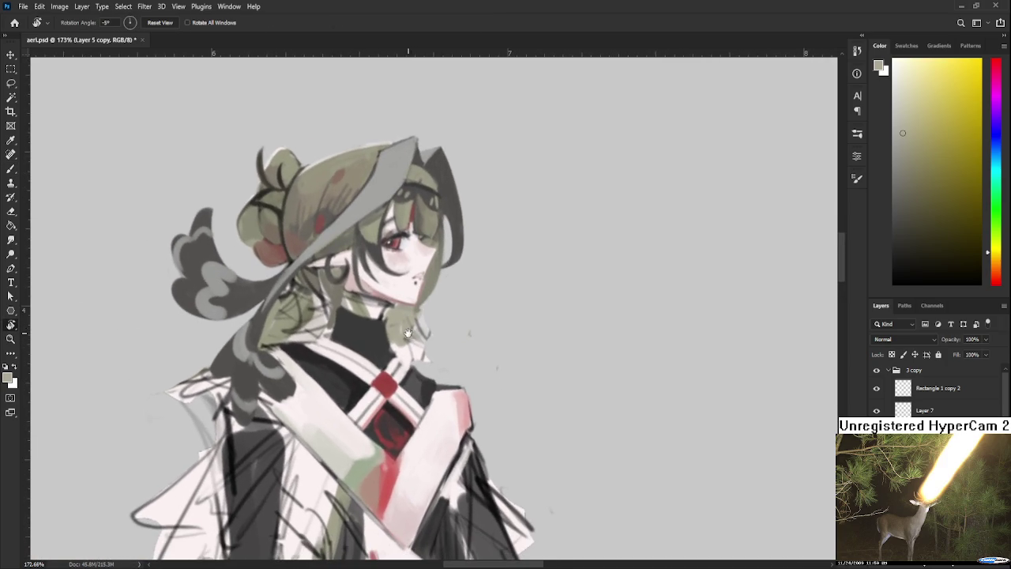
key(b)
Step: Shade the high collar at the neck with darker, dark red and grey-olive tones
alt+click(398, 326)
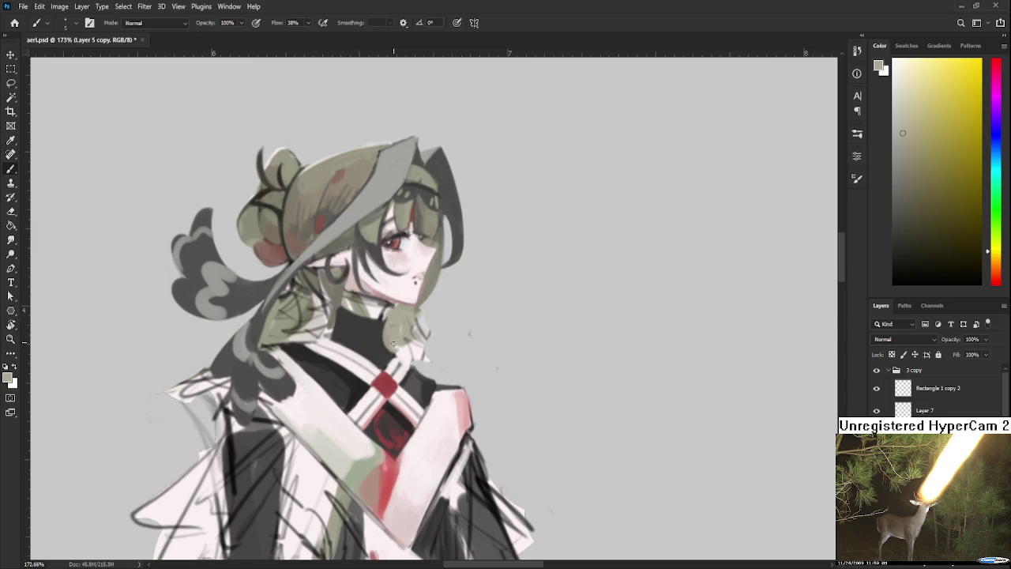
alt+click(394, 341)
alt+click(393, 333)
alt+click(399, 316)
alt+click(392, 333)
alt+click(397, 312)
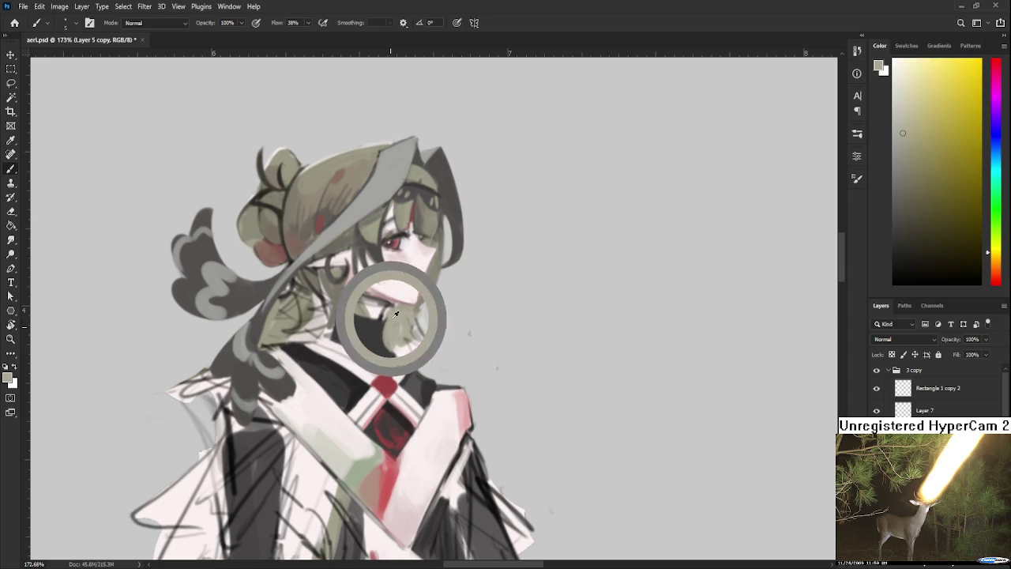
alt+click(397, 312)
alt+click(397, 308)
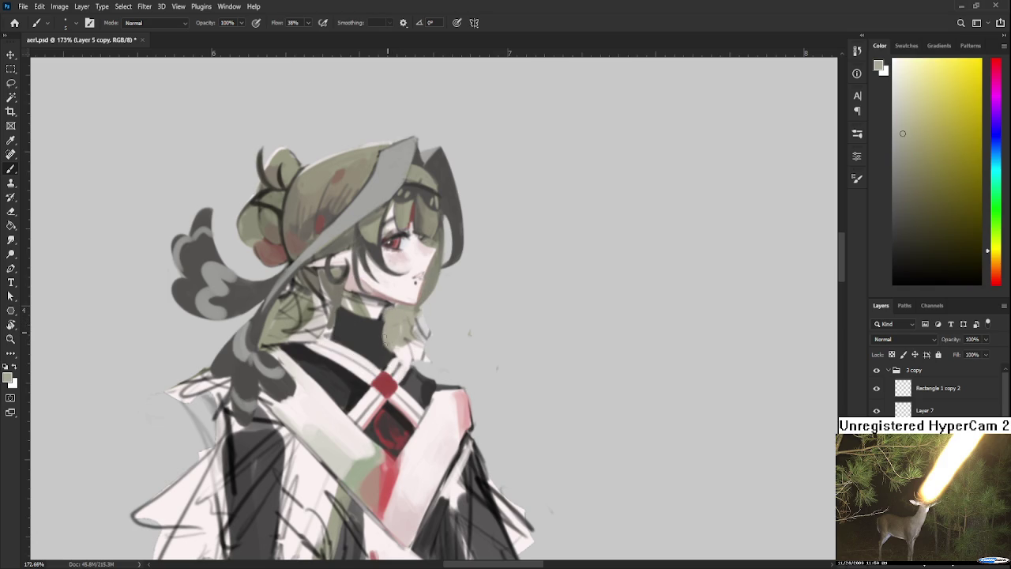
Step: Touch the diamond clasp with its red, then rotate the view so the head lies right
scroll(402, 327, down, 5)
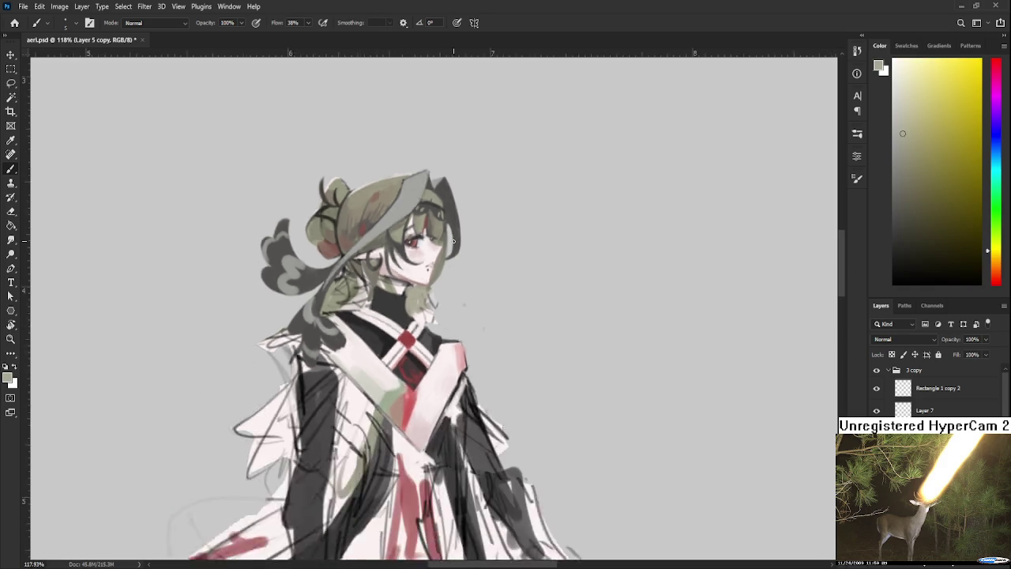
scroll(400, 324, up, 2)
scroll(401, 324, up, 3)
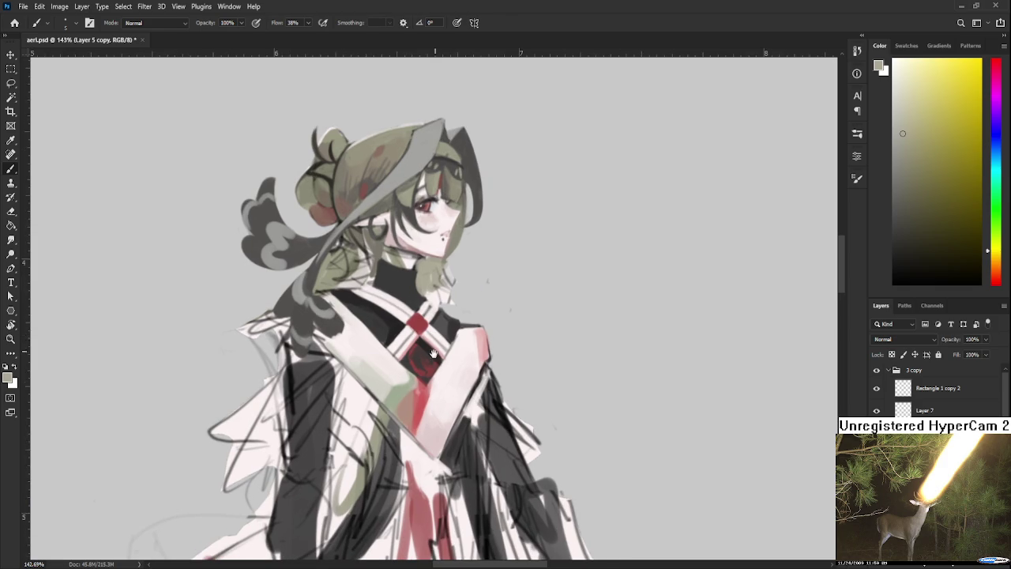
drag(433, 345, 384, 357)
alt+click(363, 348)
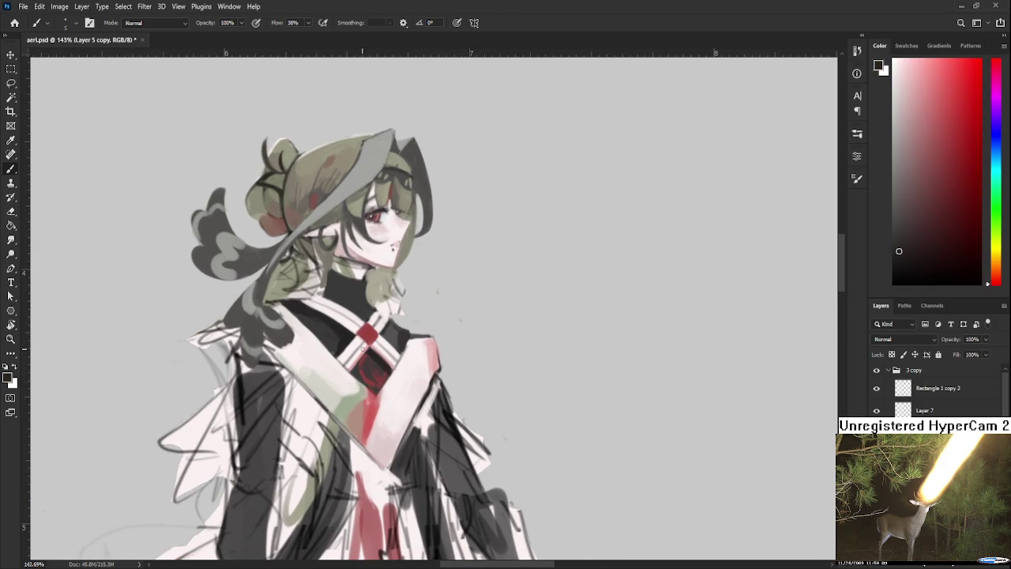
mouse_move(413, 276)
mouse_down()
mouse_move(409, 327)
mouse_move(426, 295)
mouse_up()
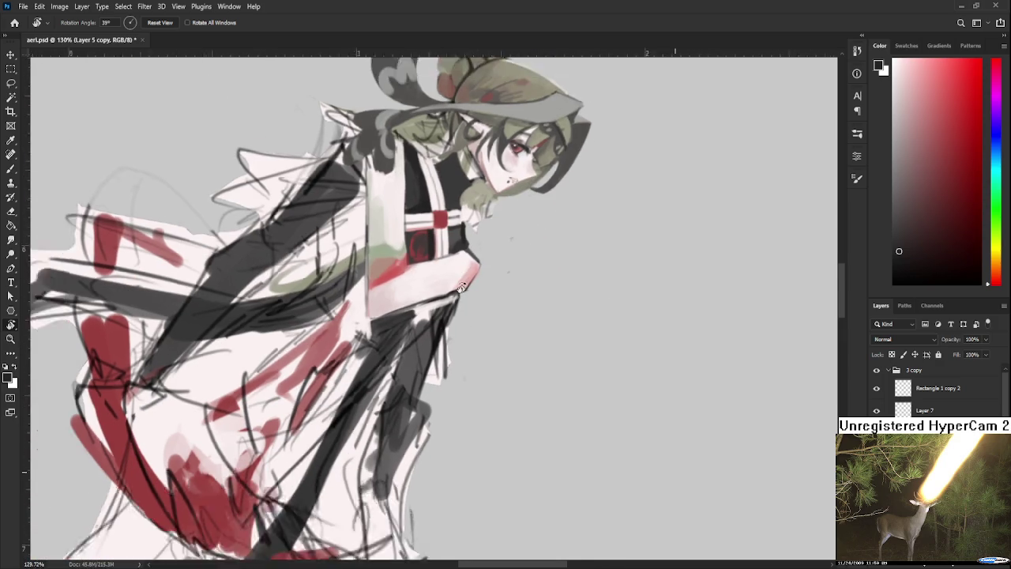
Step: Sketch small curved hook strokes near the lower canvas corner, undoing the attempts
scroll(474, 272, down, 8)
drag(512, 259, 537, 465)
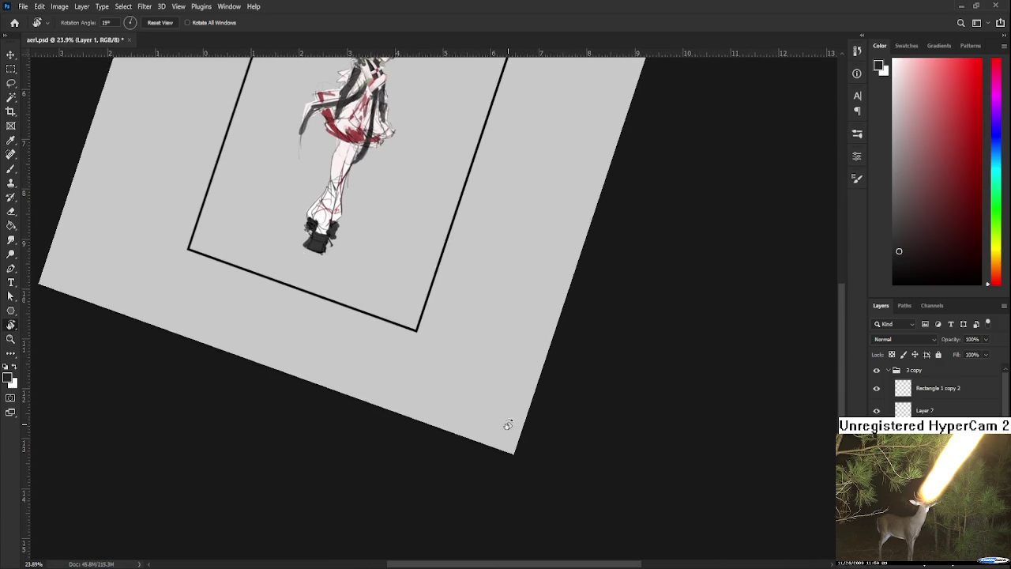
scroll(494, 433, up, 1)
scroll(482, 441, up, 1)
key(b)
drag(393, 320, 372, 359)
key(ctrl+z)
mouse_move(443, 351)
mouse_down()
mouse_move(421, 370)
mouse_move(443, 366)
mouse_move(452, 377)
mouse_up()
key(ctrl+z)
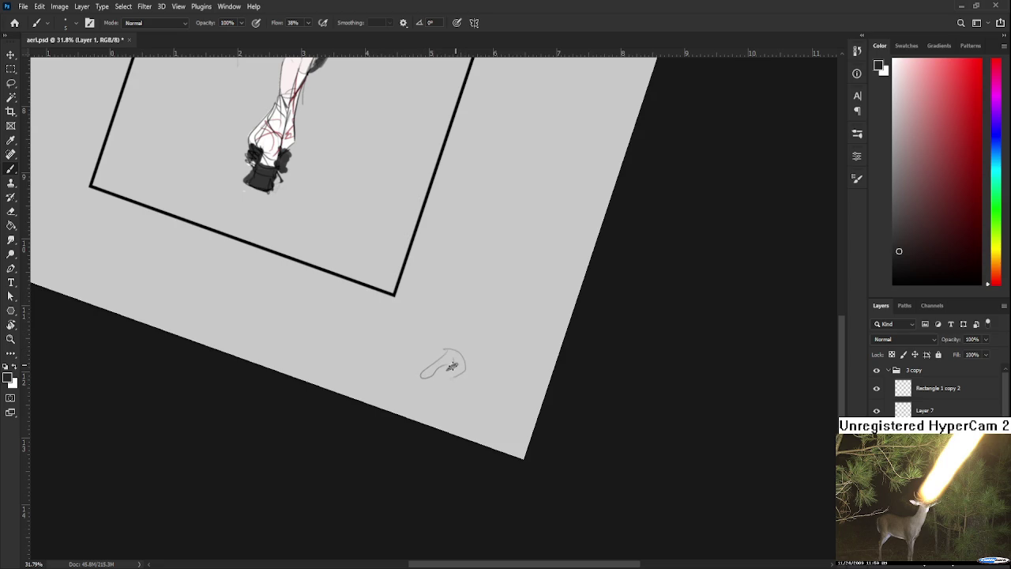
Step: Pan to bring the whole figure back into view, centred
mouse_move(444, 353)
mouse_down()
mouse_move(421, 406)
mouse_move(445, 469)
mouse_move(435, 441)
mouse_up()
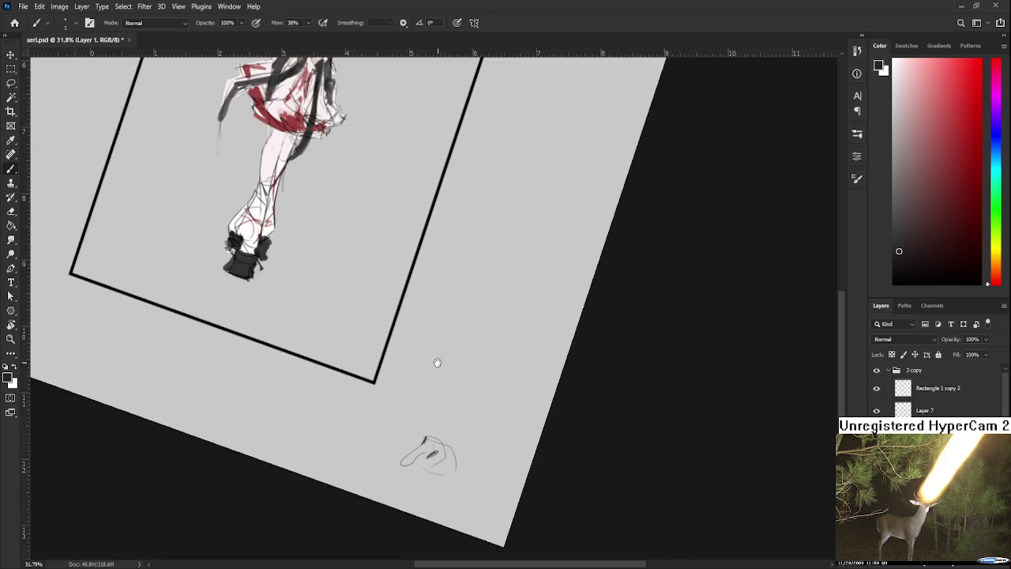
drag(440, 388, 451, 518)
drag(391, 286, 435, 389)
scroll(385, 285, up, 5)
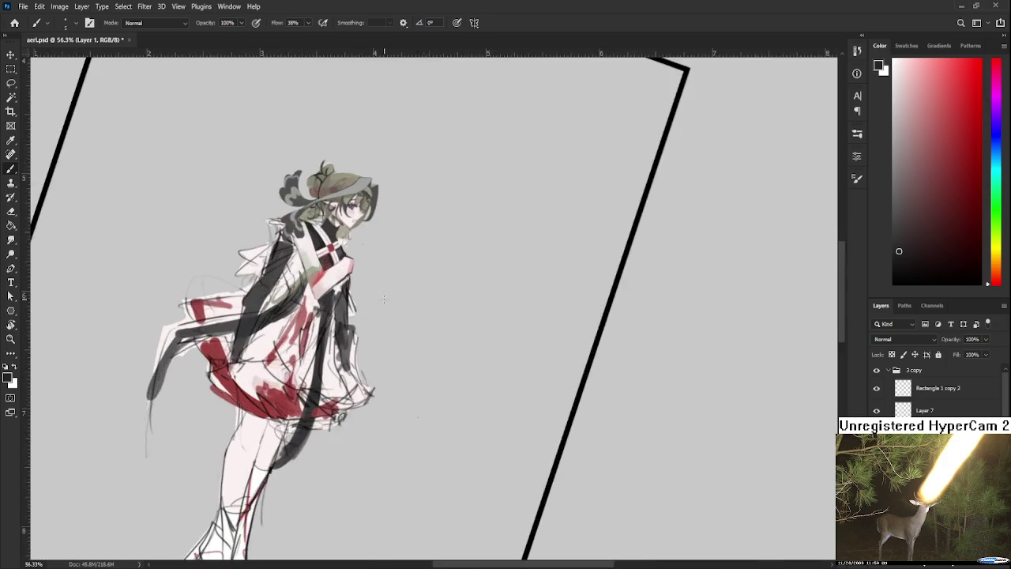